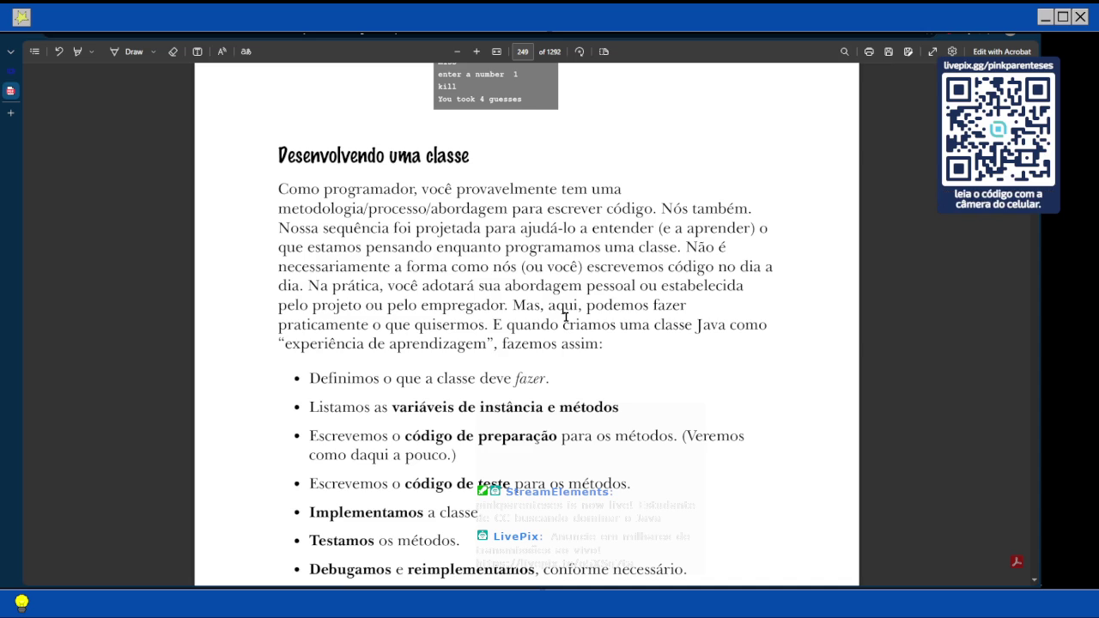
- Scroll from page 249's bullet list to page 250's 'Três etapas para escrever uma classe' heading
scroll(643, 389, "down", 3)
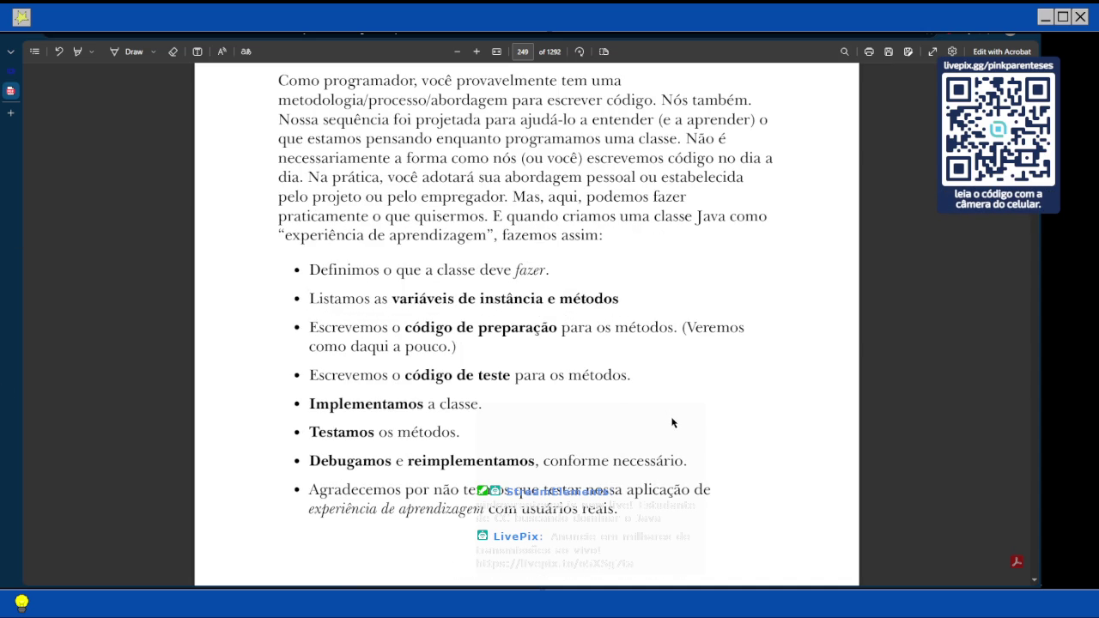
scroll(672, 426, "down", 1)
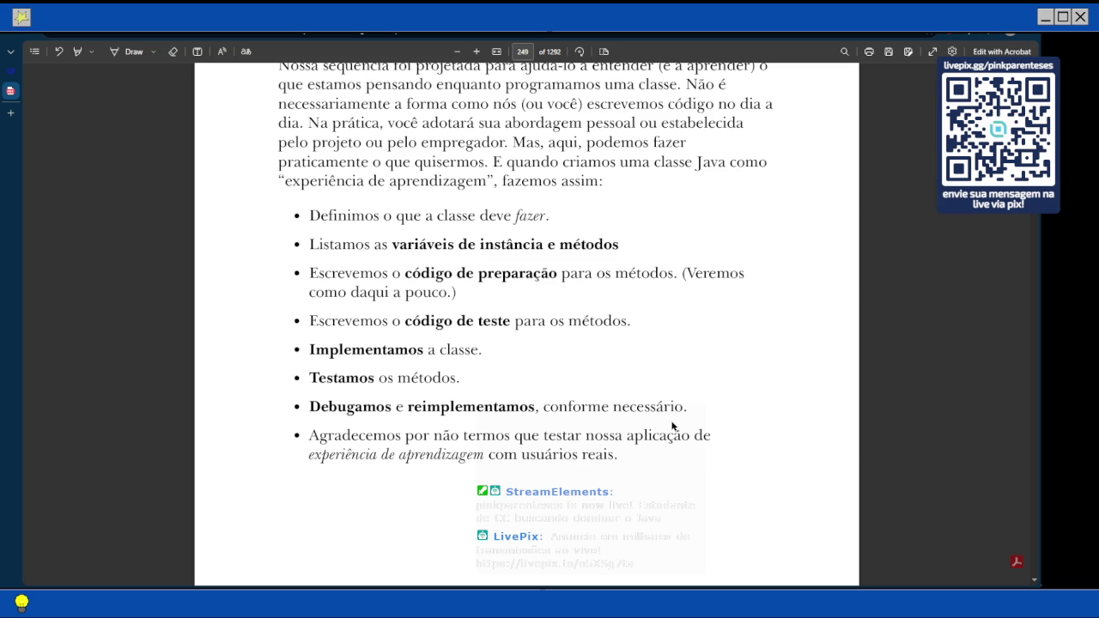
scroll(672, 427, "down", 1)
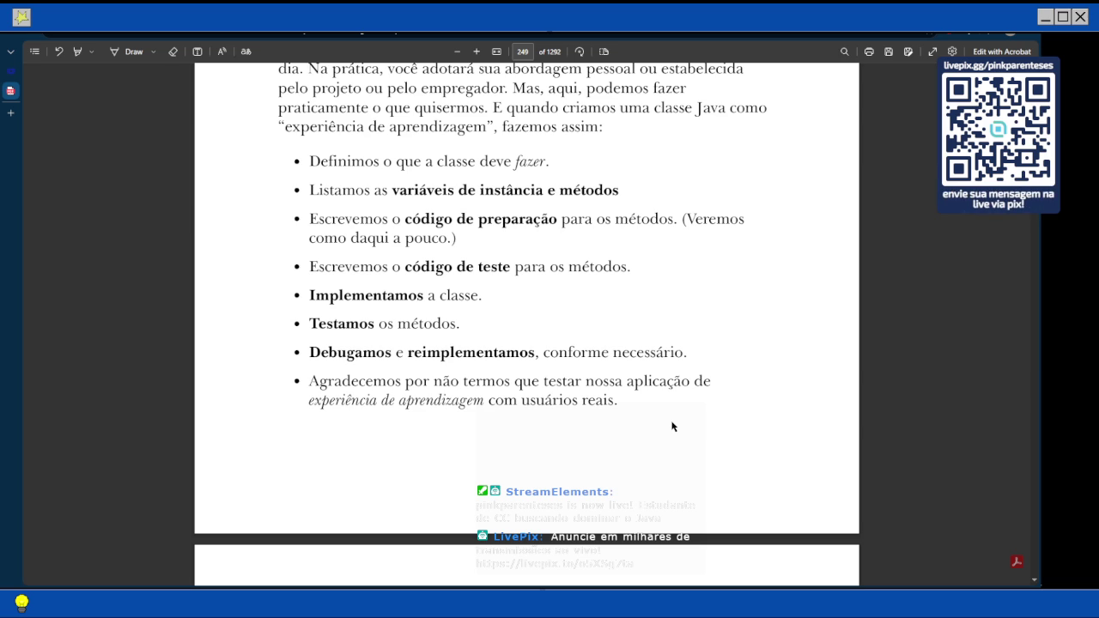
scroll(673, 429, "down", 3)
scroll(672, 431, "up", 3)
scroll(672, 431, "down", 4)
scroll(672, 431, "down", 1)
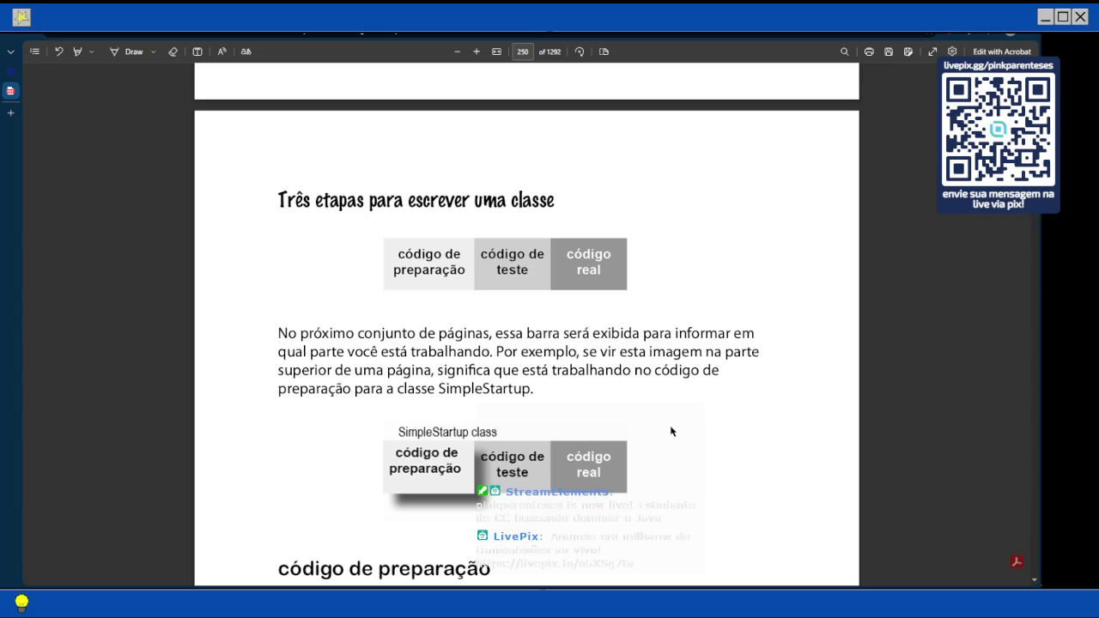
- Read past page 250's preparação, teste and real definitions to page 251's 'Poder do Cérebro' box
scroll(672, 431, "down", 3)
scroll(672, 431, "up", 2)
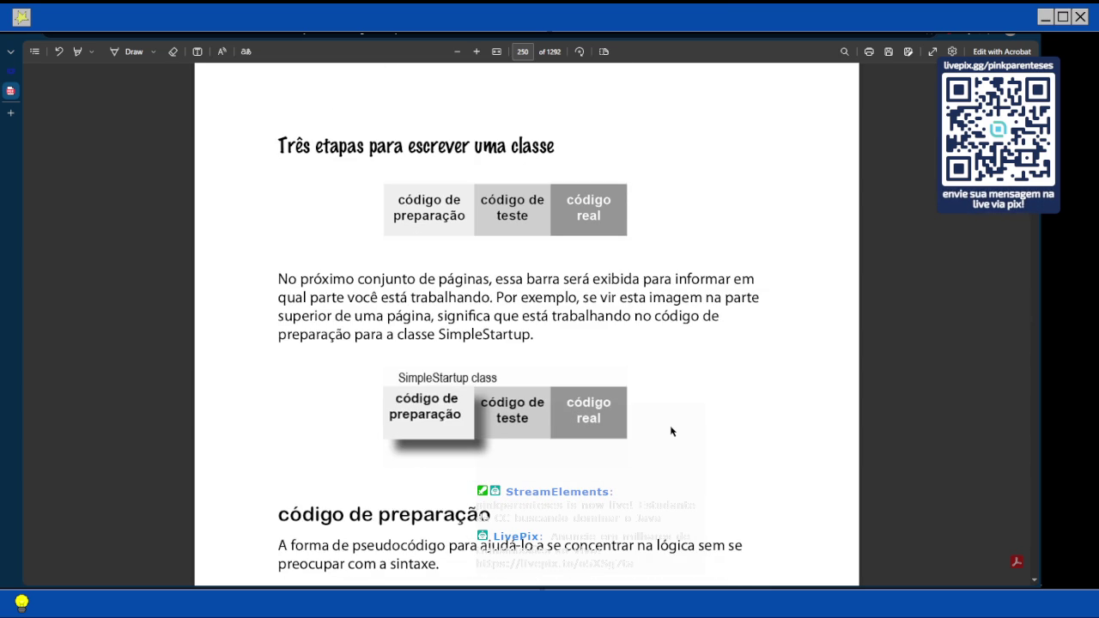
scroll(671, 431, "down", 2)
scroll(671, 431, "down", 1)
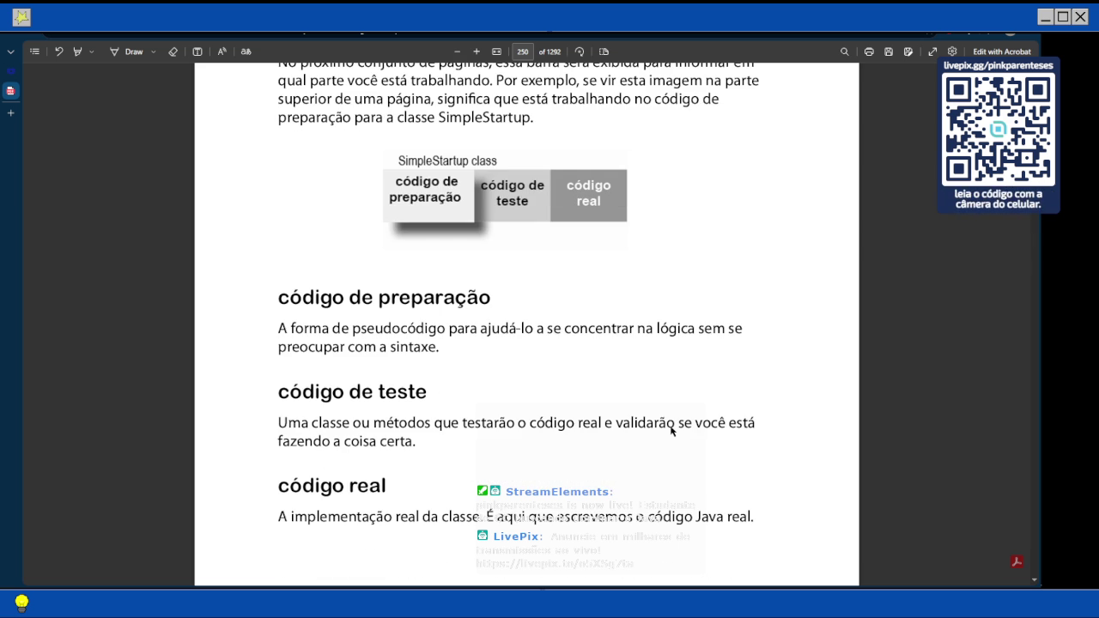
scroll(671, 431, "down", 1)
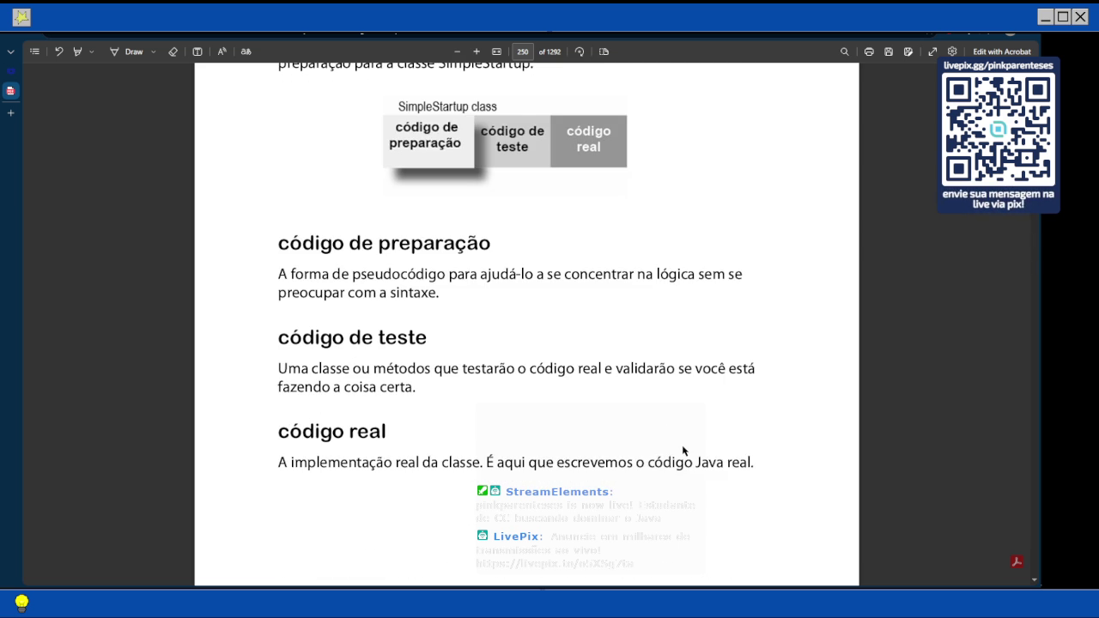
scroll(685, 450, "down", 1)
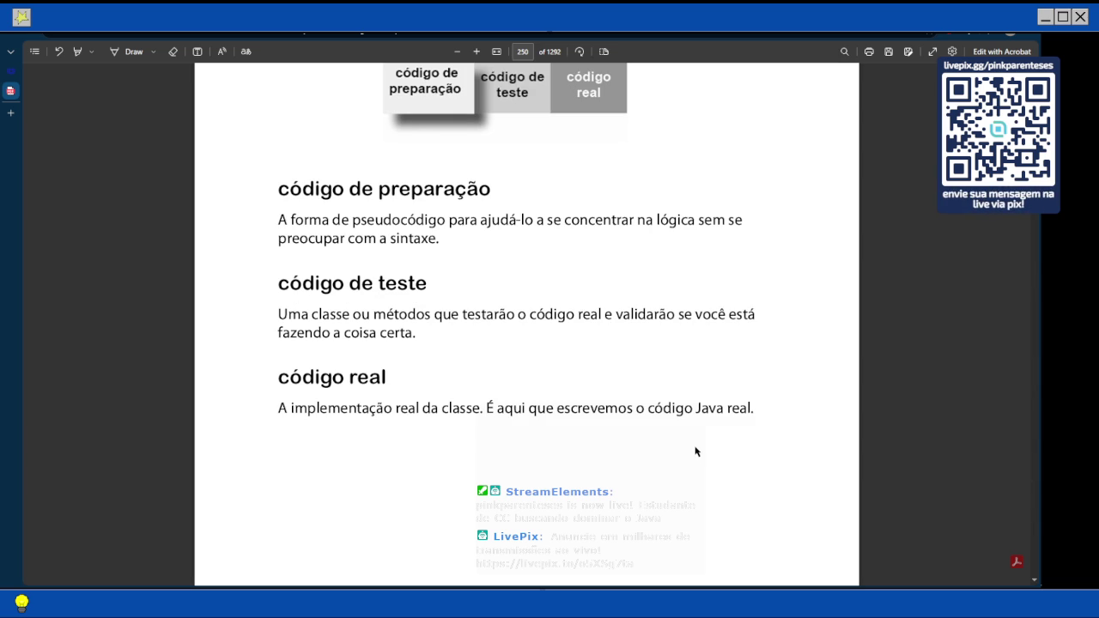
scroll(694, 450, "down", 2)
- Scroll down through page 251's Tarefas checklist box
scroll(694, 456, "down", 3)
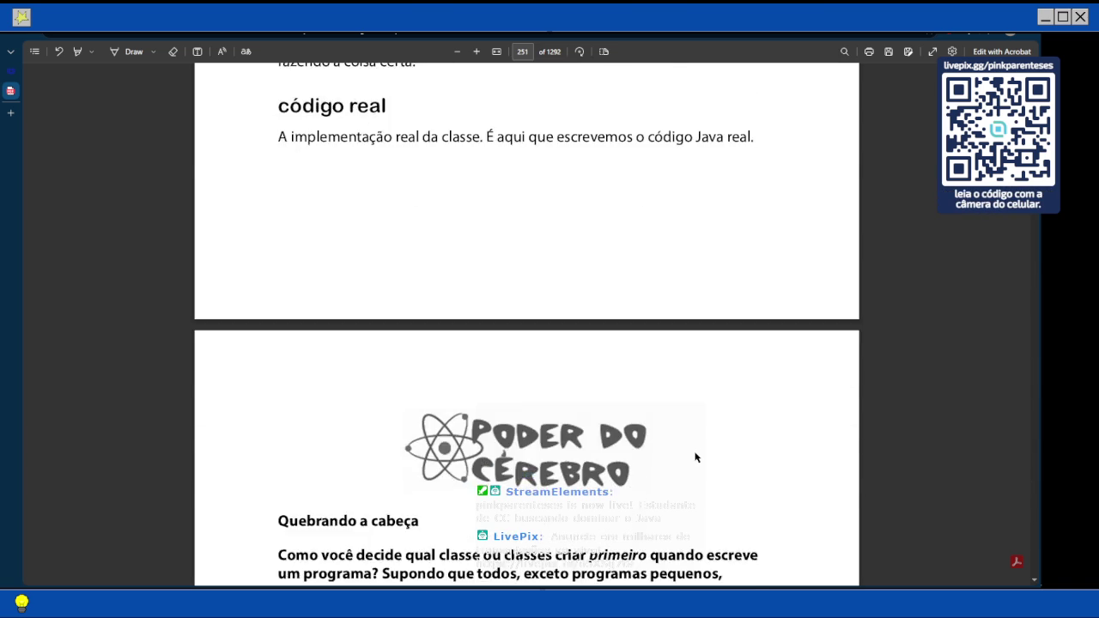
scroll(695, 456, "down", 3)
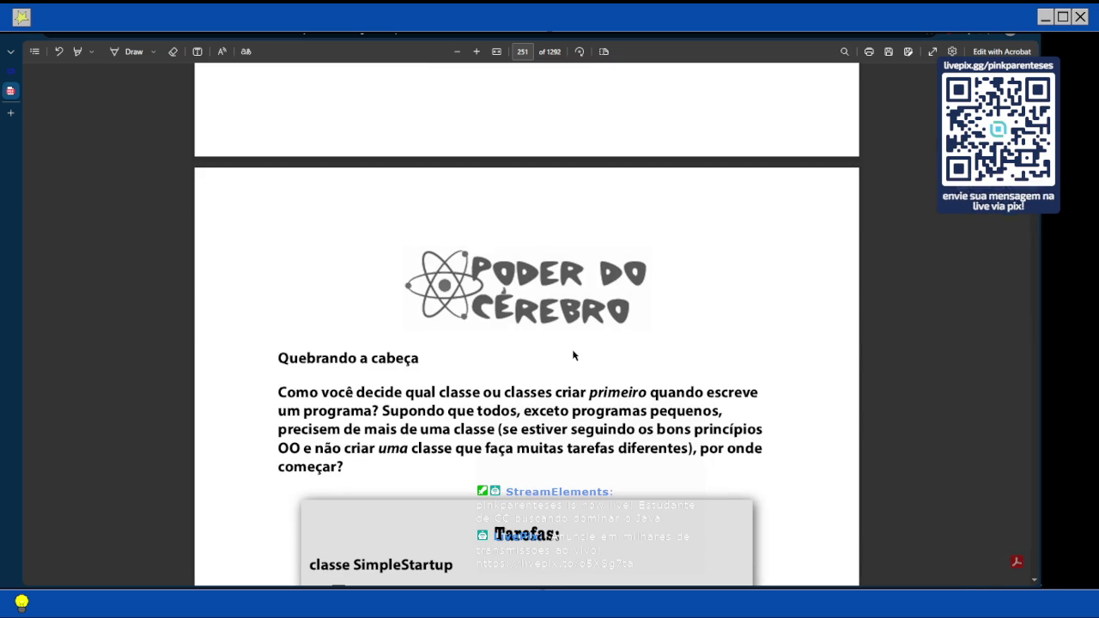
scroll(573, 355, "down", 1)
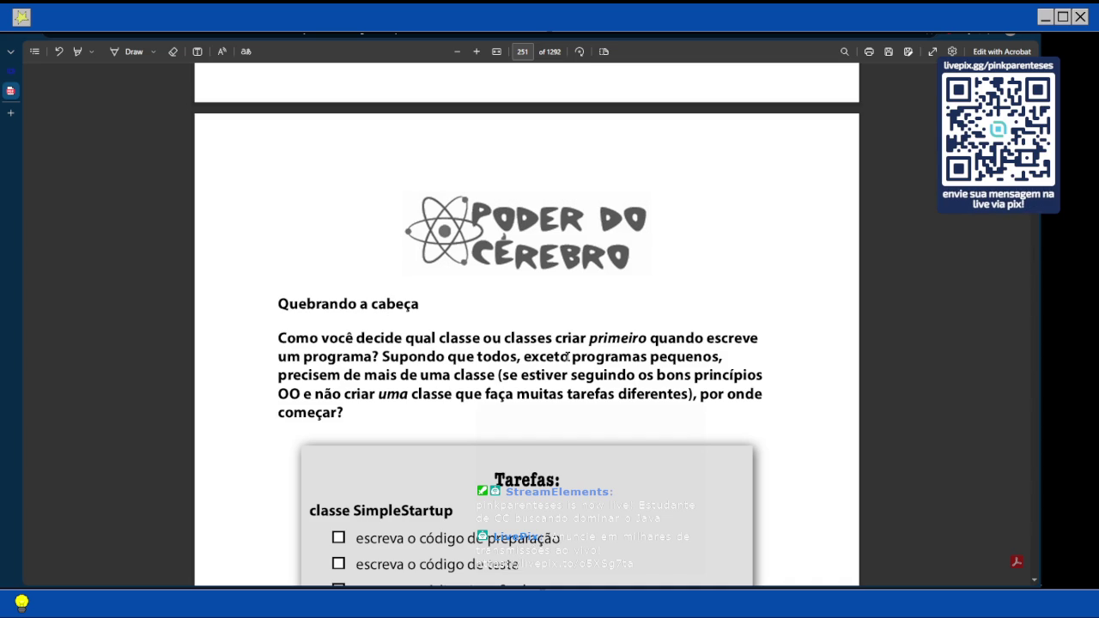
scroll(556, 461, "down", 3)
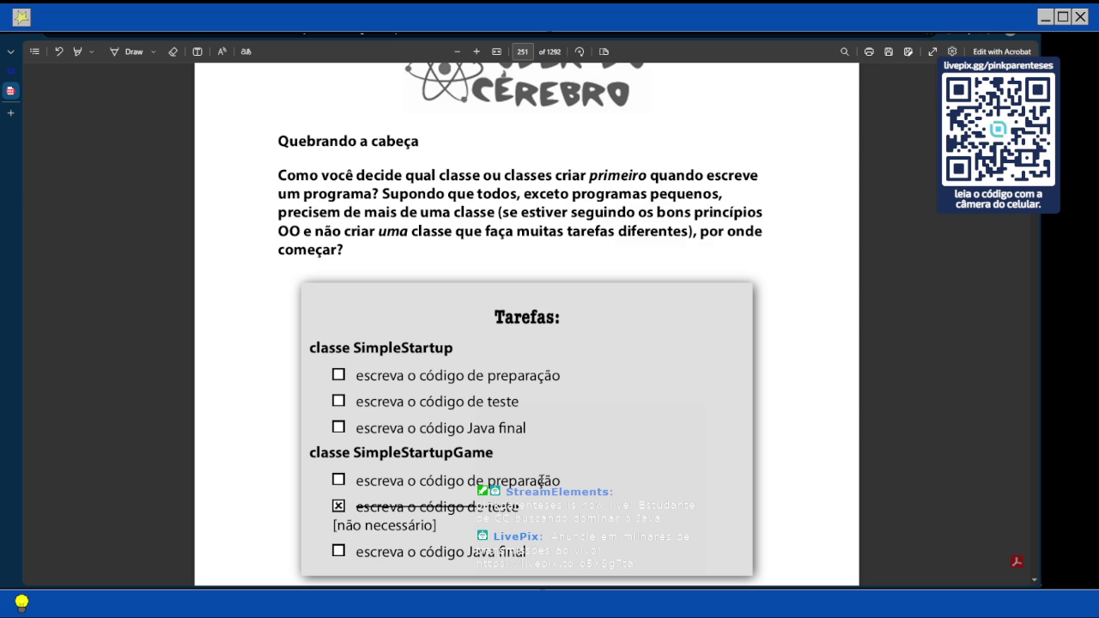
scroll(494, 385, "down", 1)
scroll(493, 384, "down", 2)
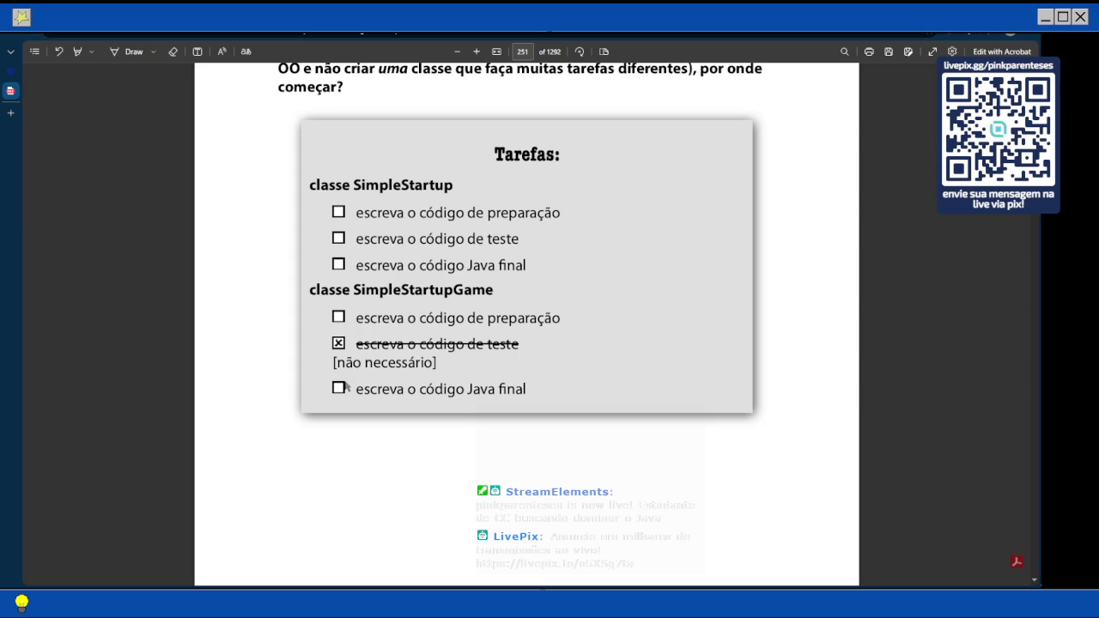
scroll(346, 387, "down", 2)
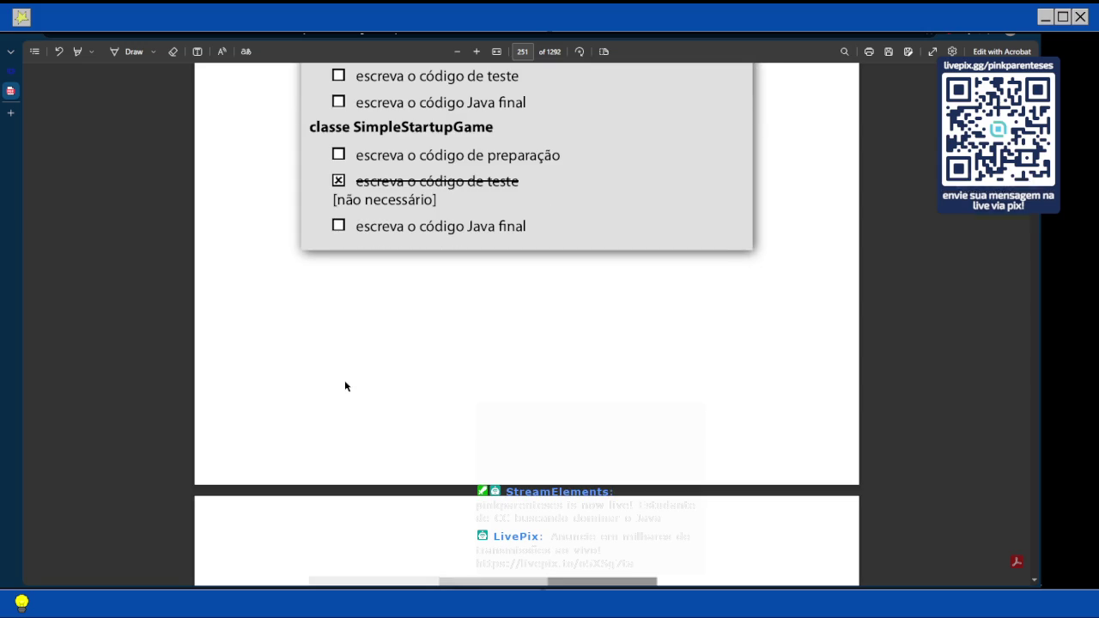
scroll(346, 386, "down", 3)
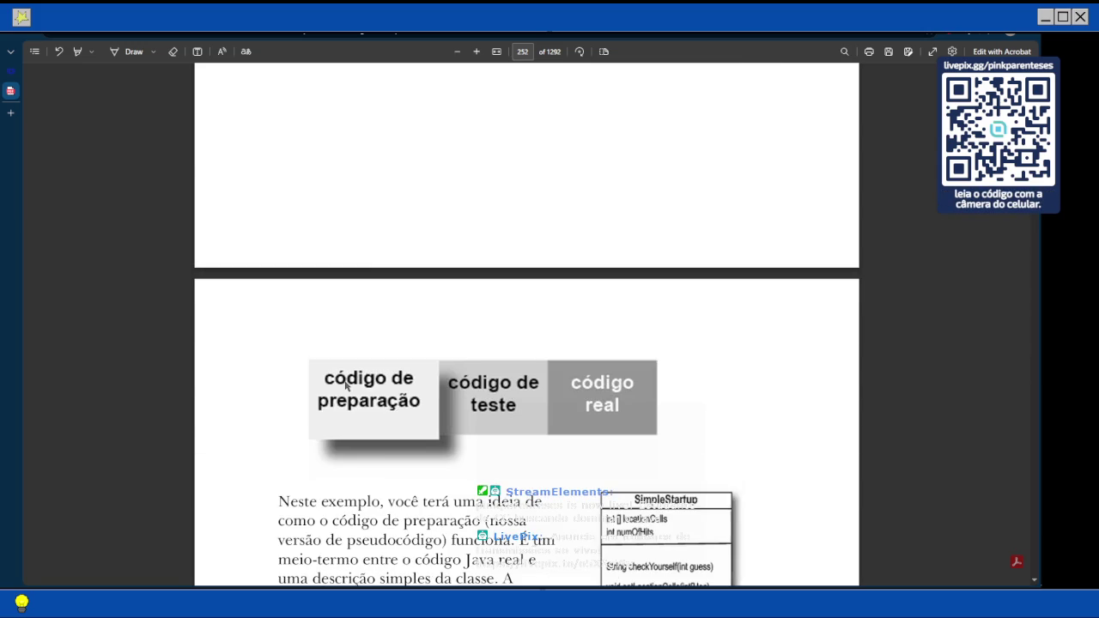
scroll(346, 387, "down", 2)
- Glance back at the checklist, then continue onto page 252's SimpleStartup class diagram
scroll(346, 387, "up", 8)
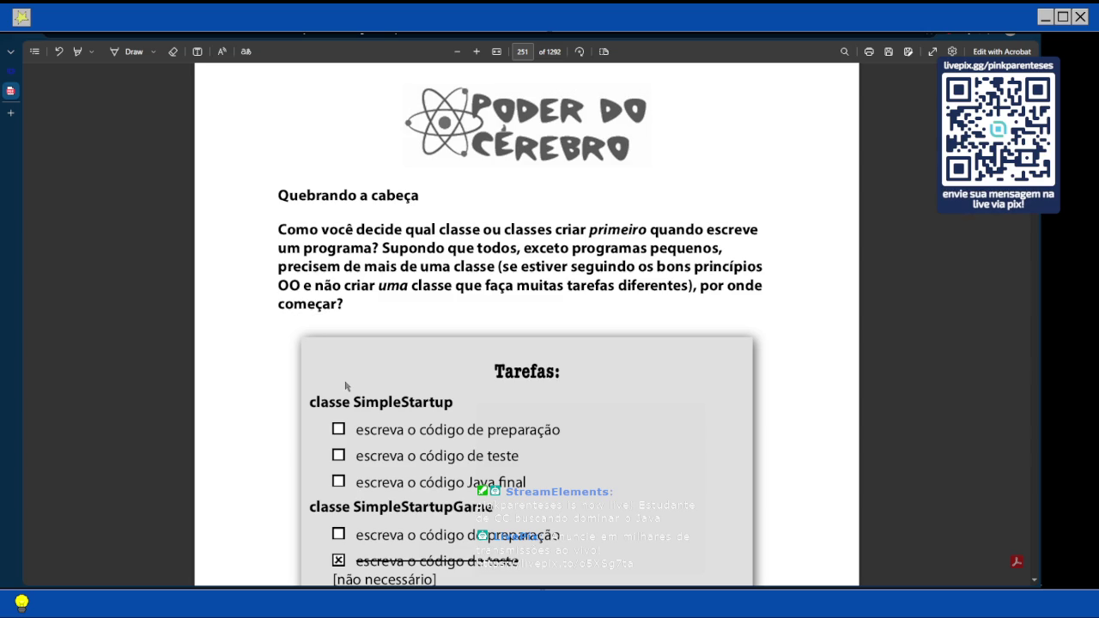
scroll(344, 386, "down", 3)
scroll(345, 387, "down", 2)
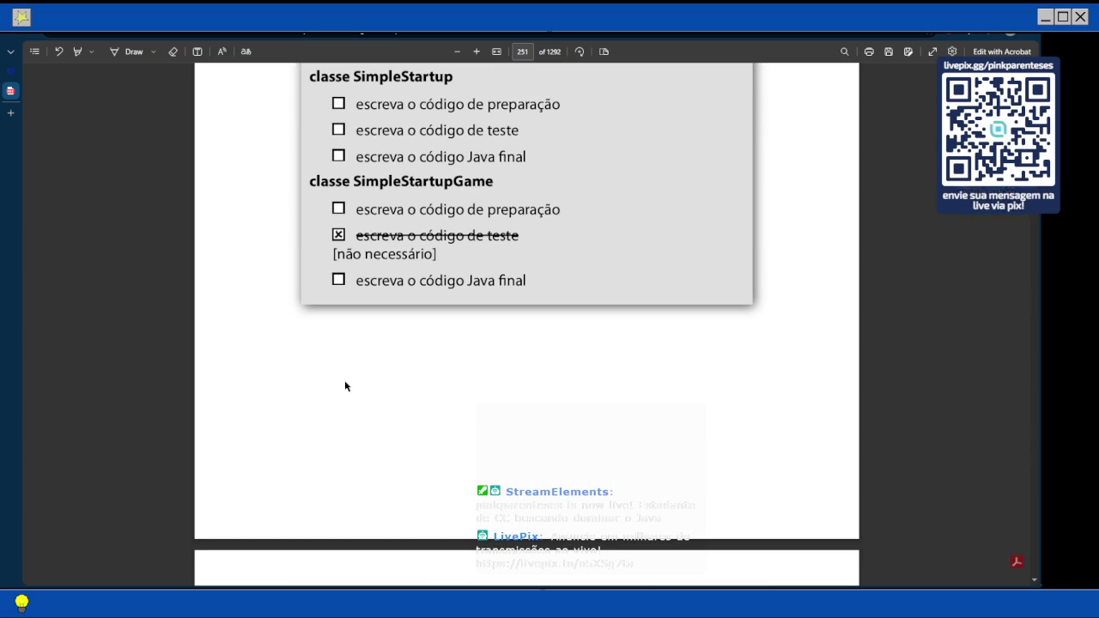
scroll(345, 386, "down", 4)
- Bring page 252's paragraph on variable declarations, method declarations and method logic fully into view
scroll(345, 386, "down", 1)
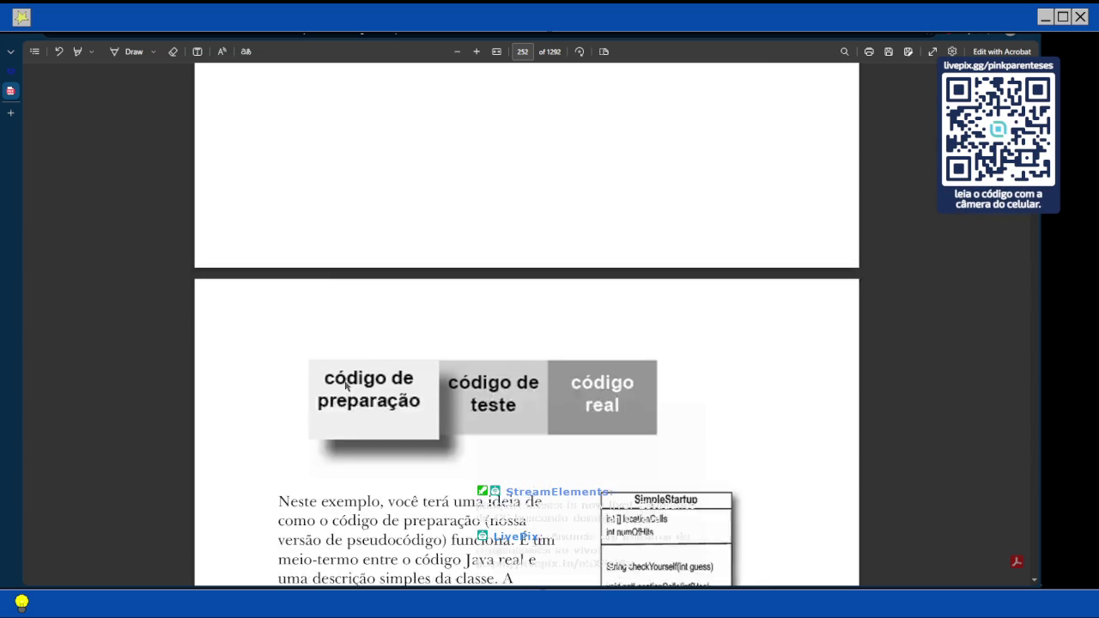
scroll(345, 386, "down", 1)
scroll(345, 386, "down", 1)
scroll(345, 386, "down", 1)
scroll(345, 387, "down", 1)
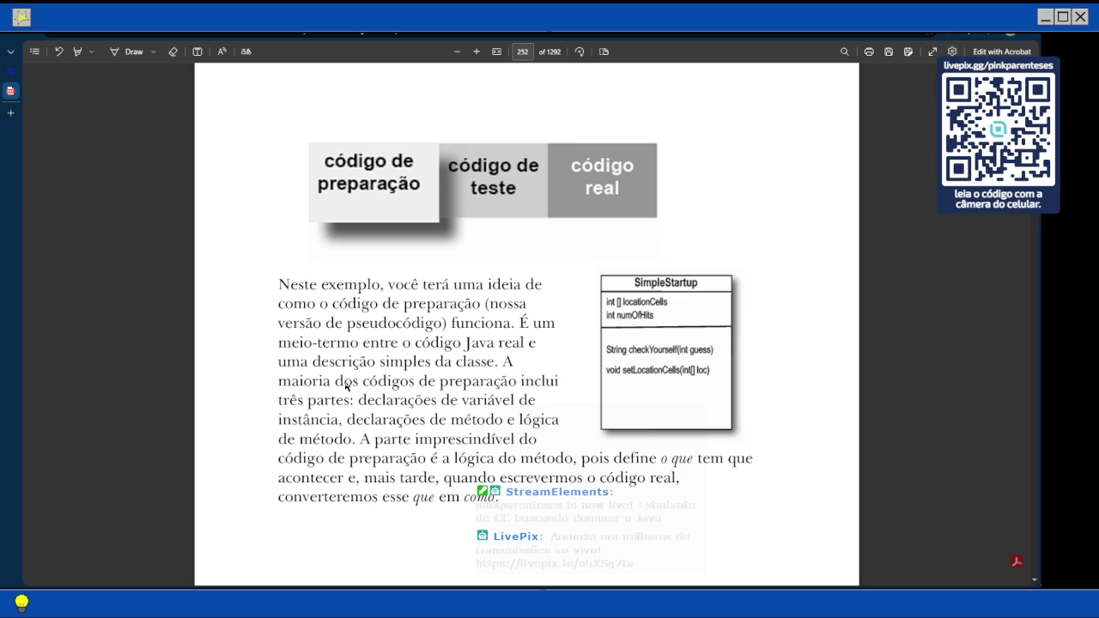
- Scroll to page 253's DECLARE lines for locationCells, numOfHits, checkYourself() and setLocationCells()
scroll(347, 387, "down", 3)
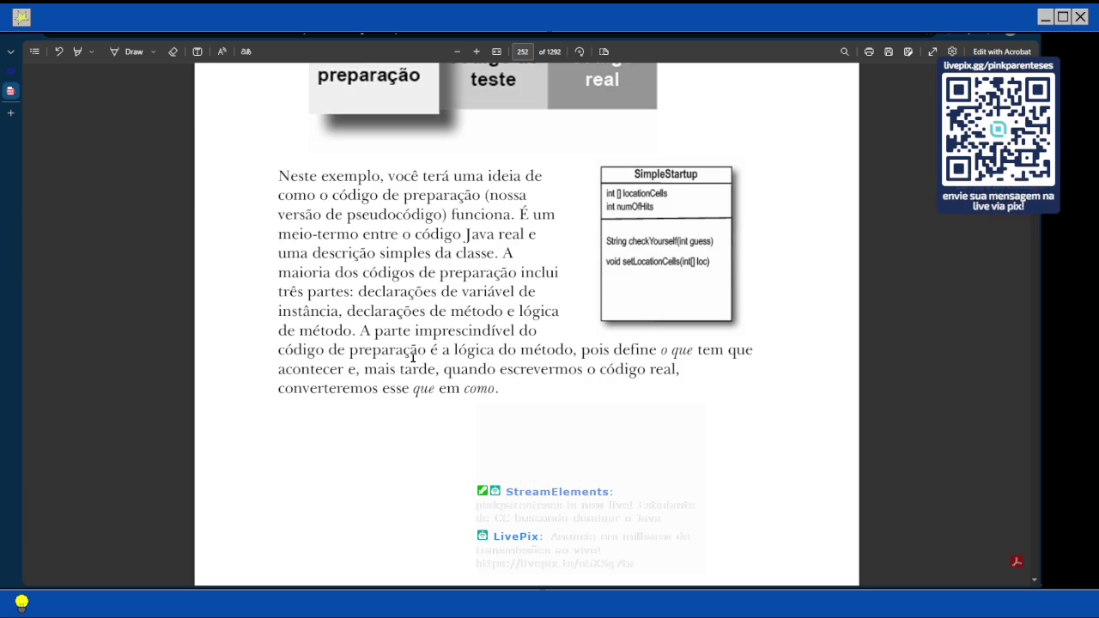
scroll(412, 357, "down", 6)
scroll(413, 357, "down", 10)
scroll(412, 357, "up", 10)
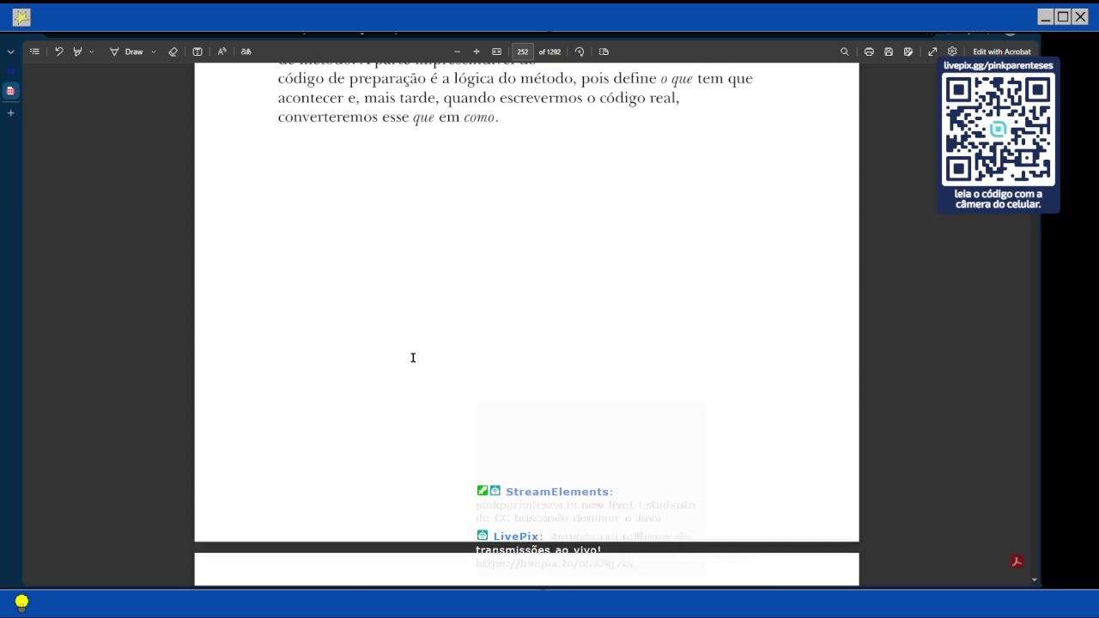
scroll(413, 357, "up", 3)
scroll(412, 357, "down", 10)
scroll(412, 357, "down", 2)
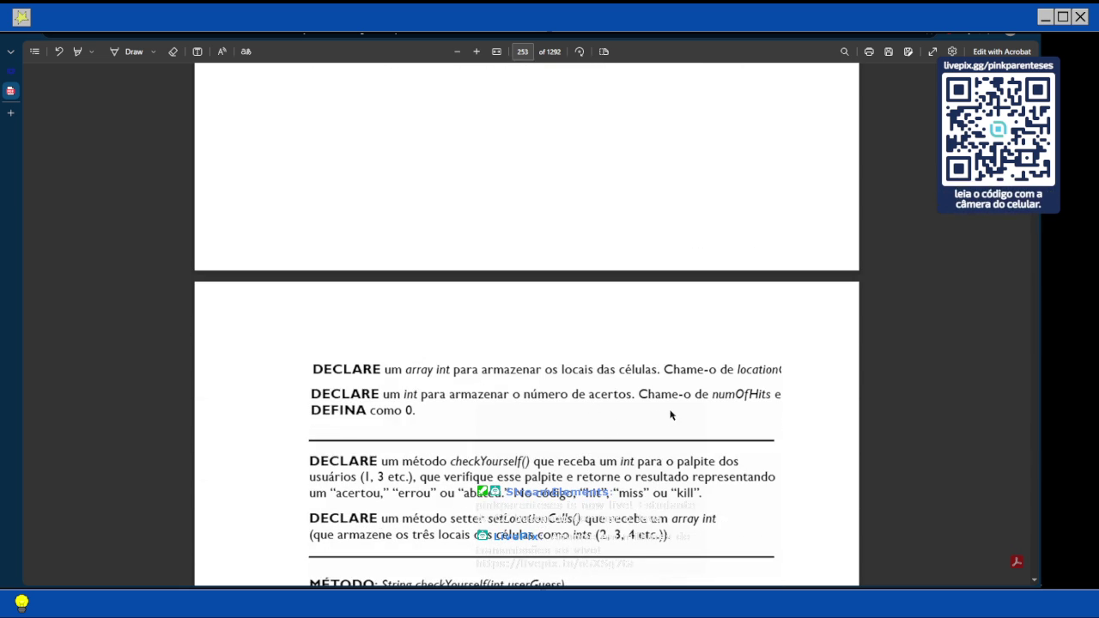
- Finish page 253's DECLARE list and switch back to the SimpleStartup code in Notepad3
scroll(666, 420, "down", 1)
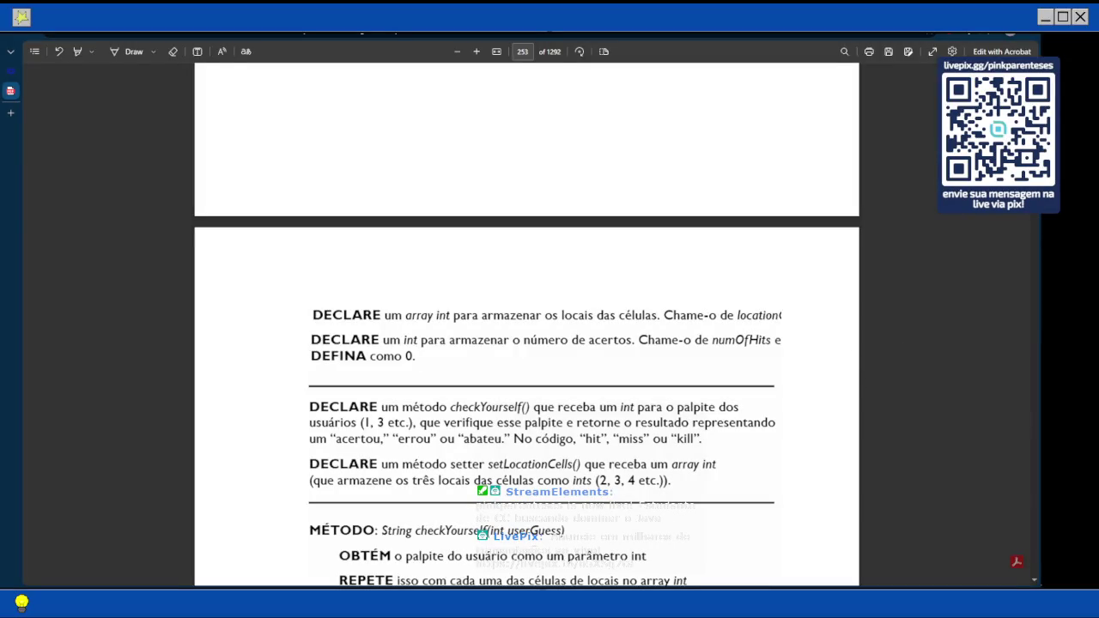
key("alt+Tab")
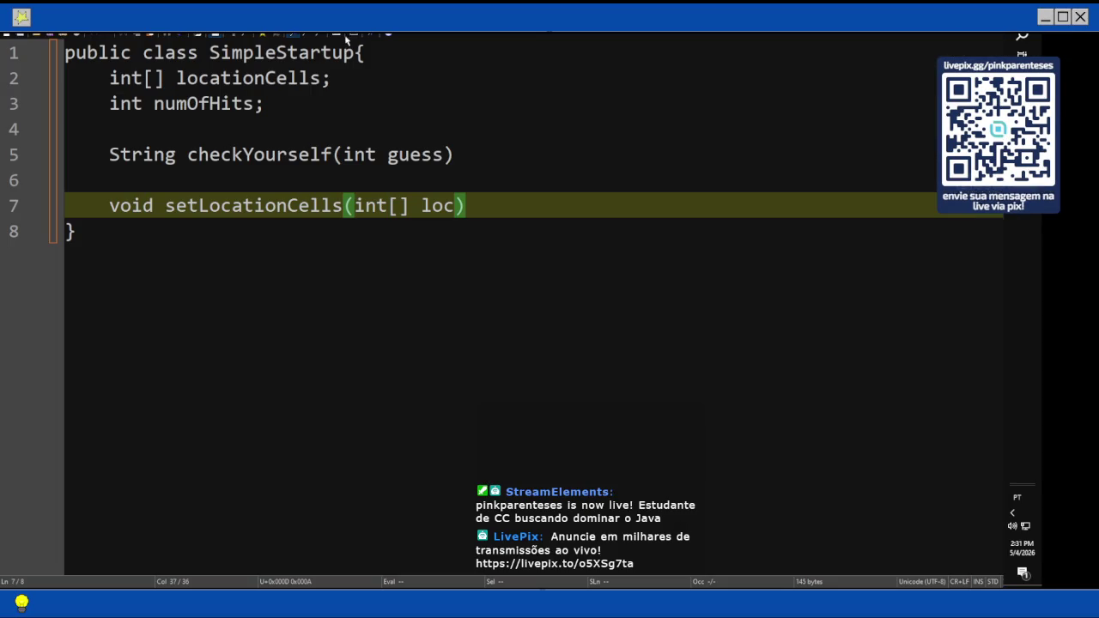
- Initialise numOfHits to 0, then read further in the book's DECLARE instructions
left_click(259, 103)
type("= 0")
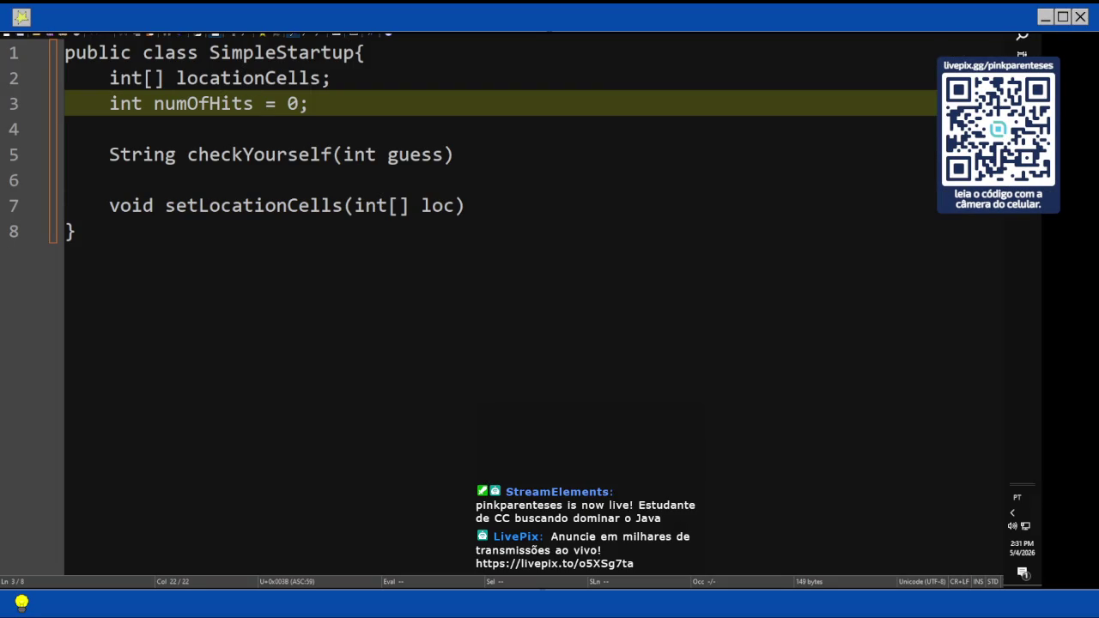
key("alt+Tab")
scroll(644, 345, "down", 1)
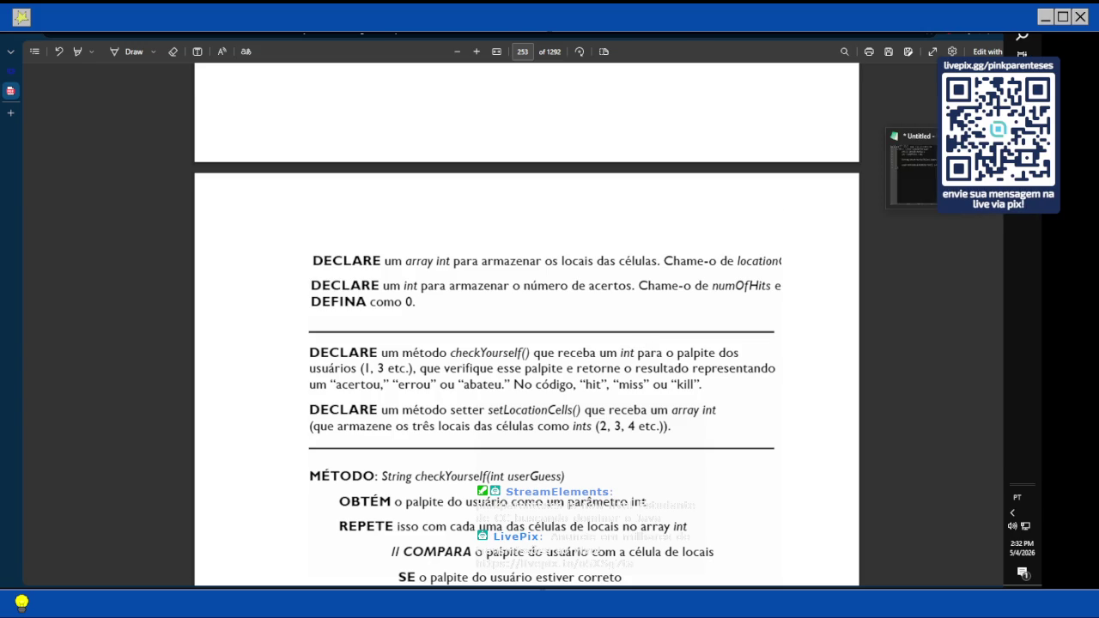
- Begin the checkYourself(int guess) method body with an opening brace on line 5
key("alt+Tab")
key("Down")
key("Down")
key("End")
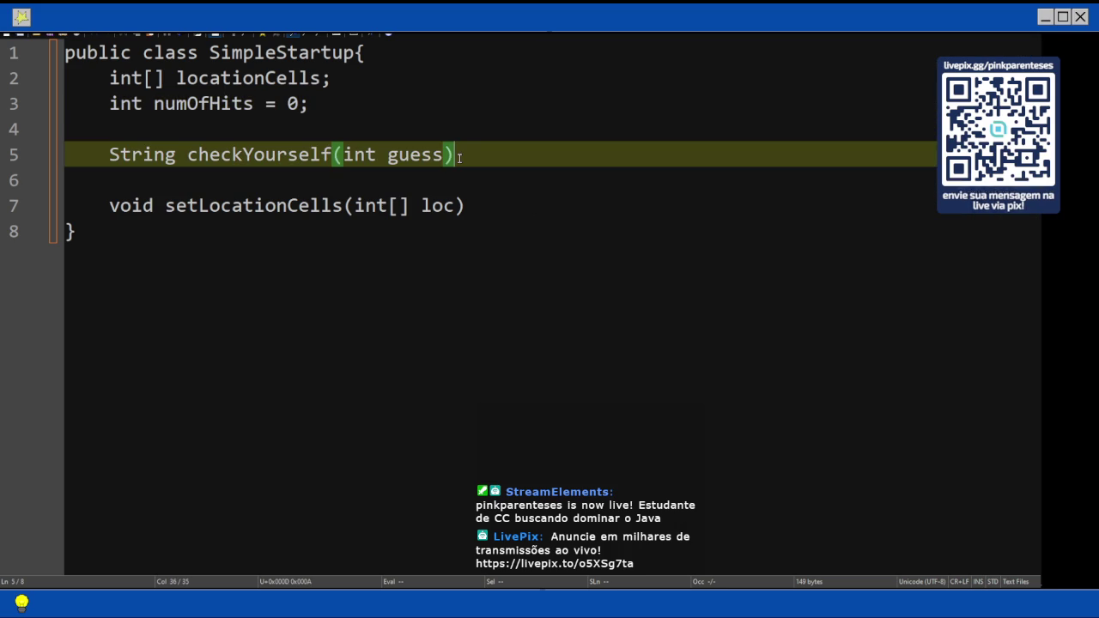
type("{")
key("Return")
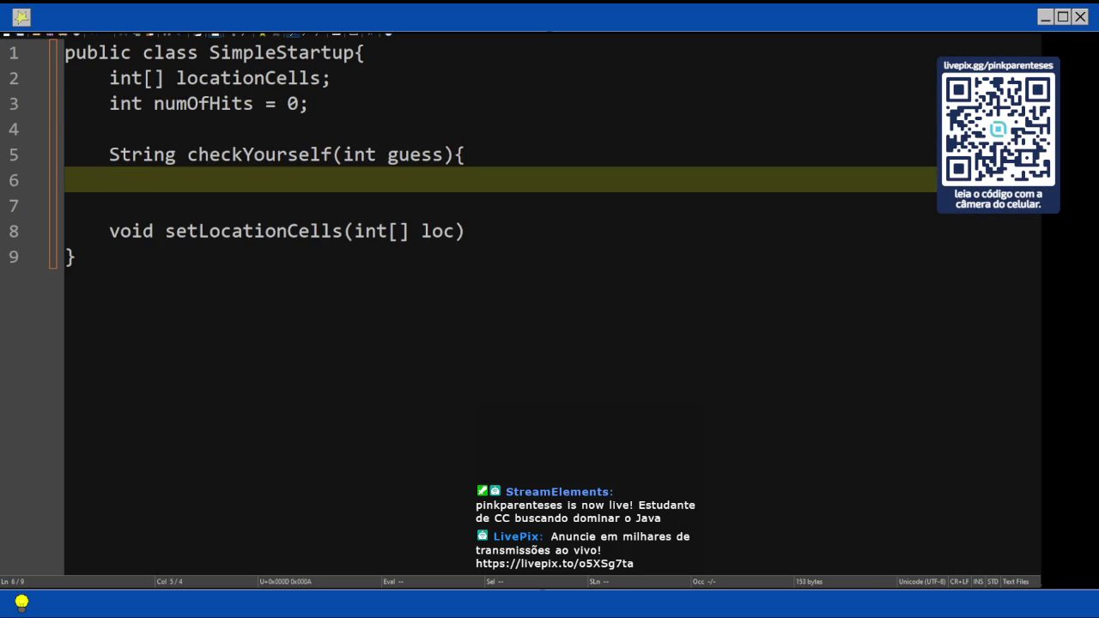
- Add checkYourself's closing brace, leaving an indented empty line inside the method body
key("Return")
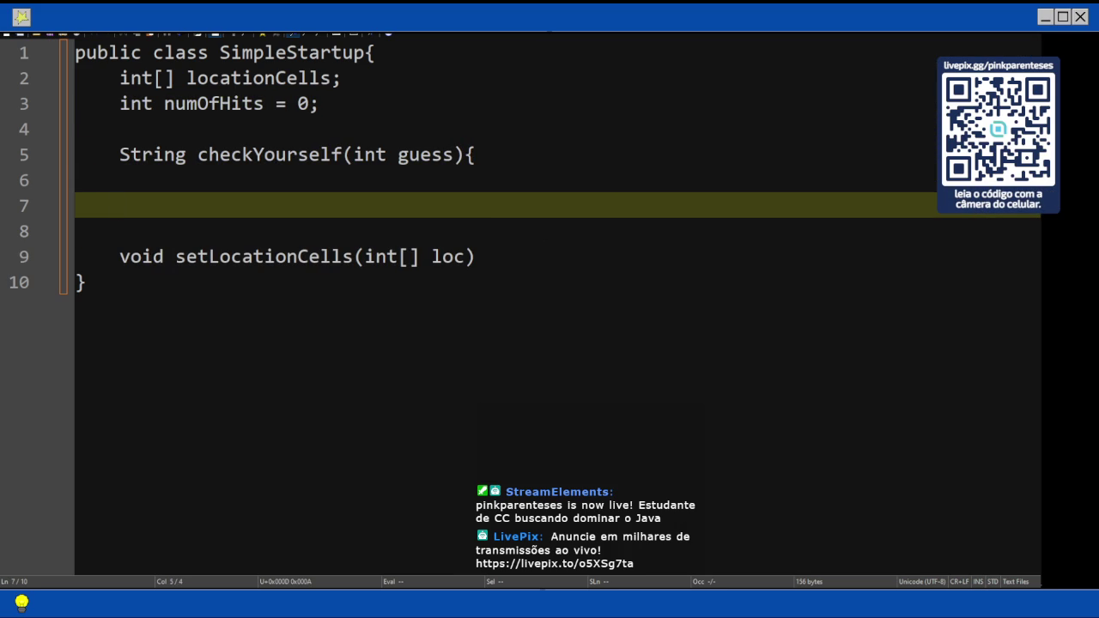
type("}")
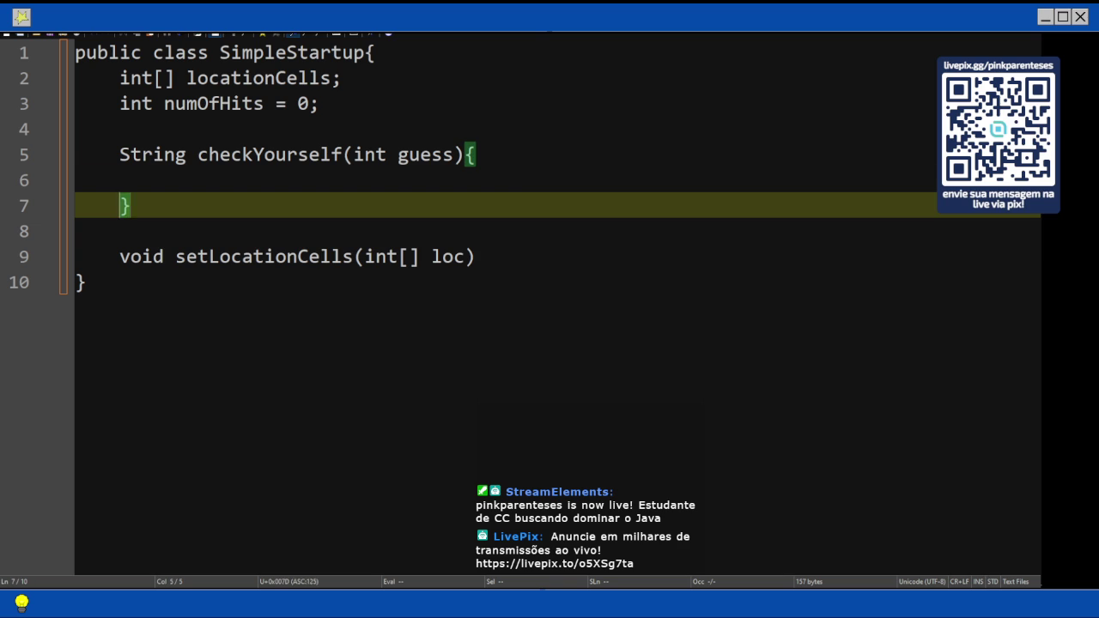
key("Up")
key("Tab")
type("if")
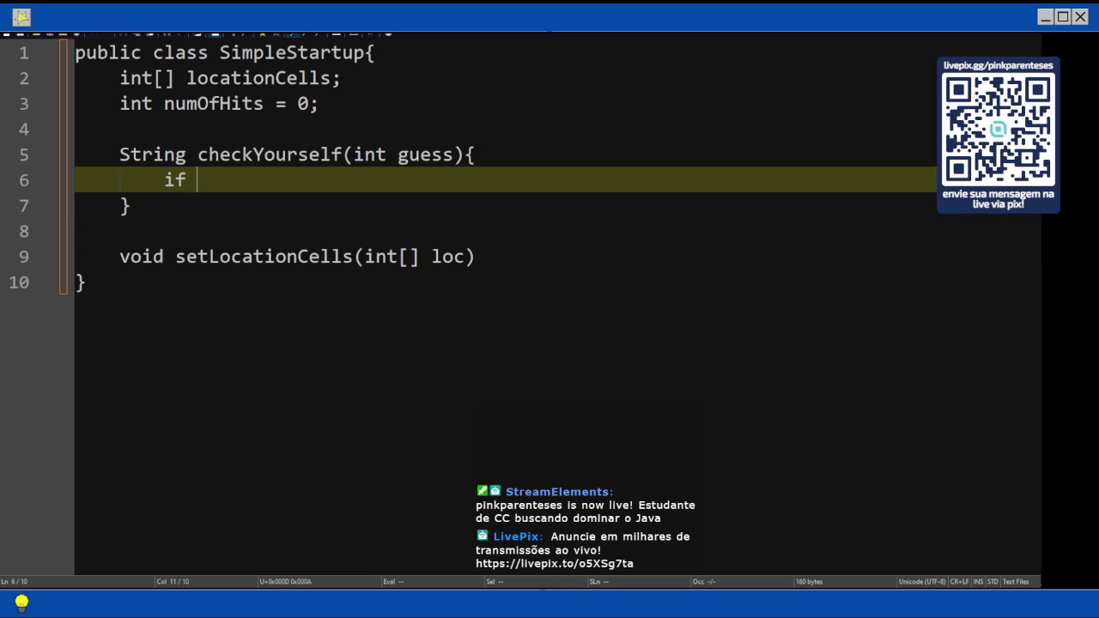
key("BackSpace")
key("BackSpace")
key("BackSpace")
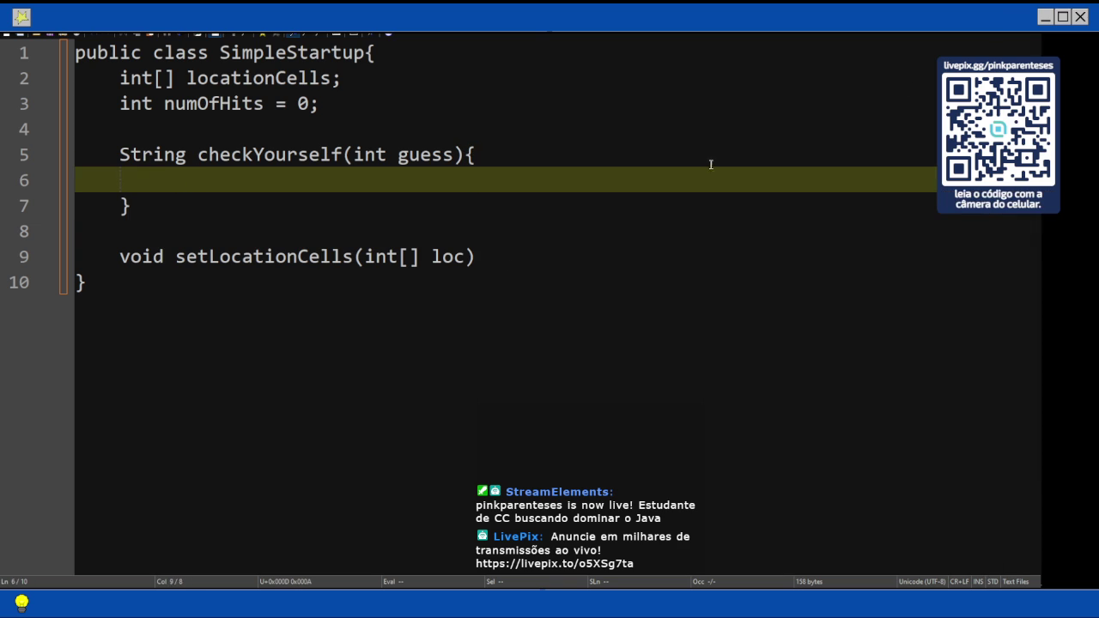
key("alt+Tab")
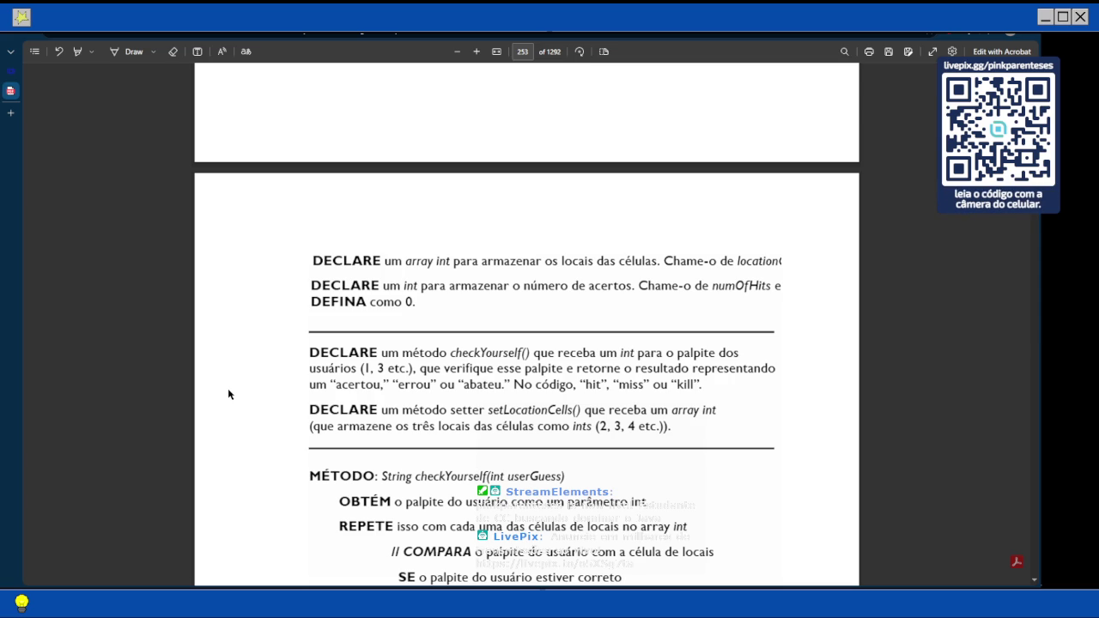
- Read page 253's checkYourself pseudocode down to setLocationCells' GET, ASSIGN and END METHOD lines
scroll(268, 496, "down", 2)
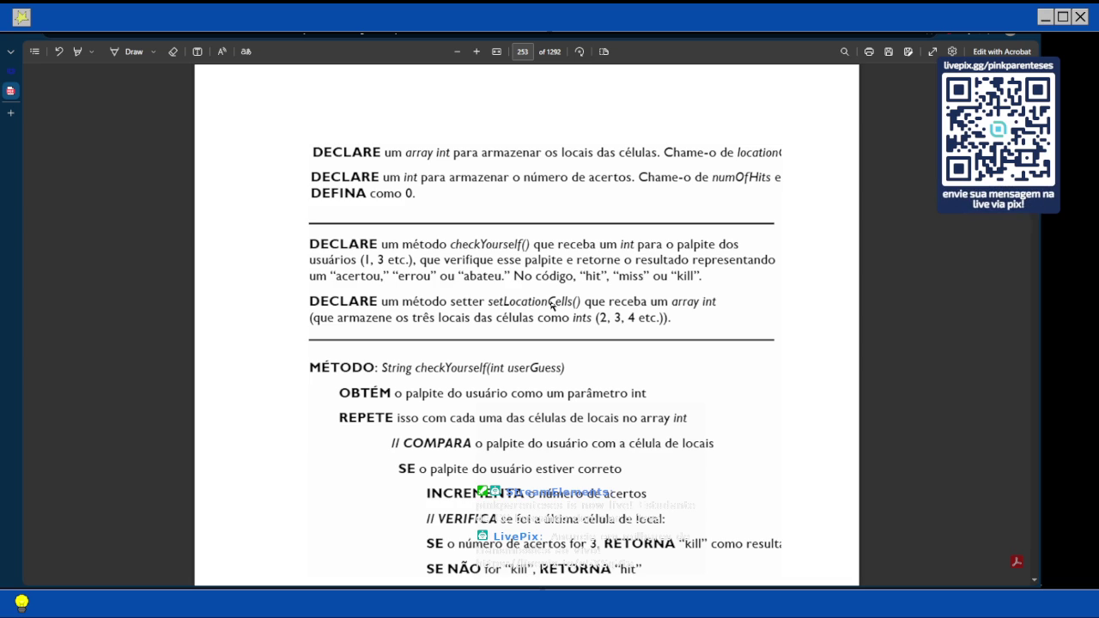
scroll(552, 306, "down", 1)
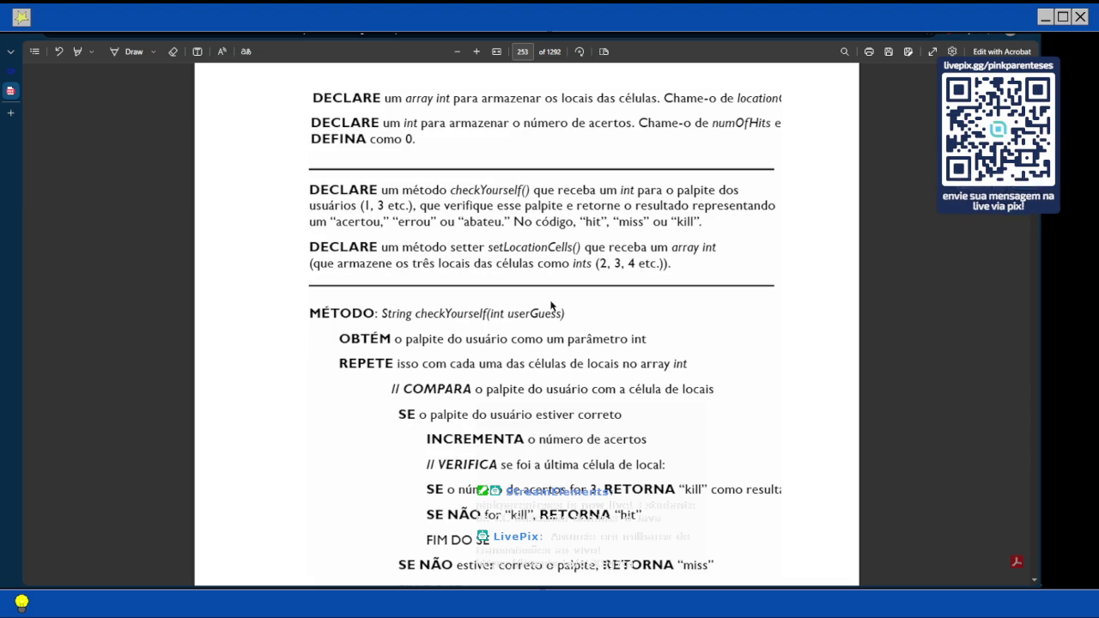
scroll(551, 305, "down", 1)
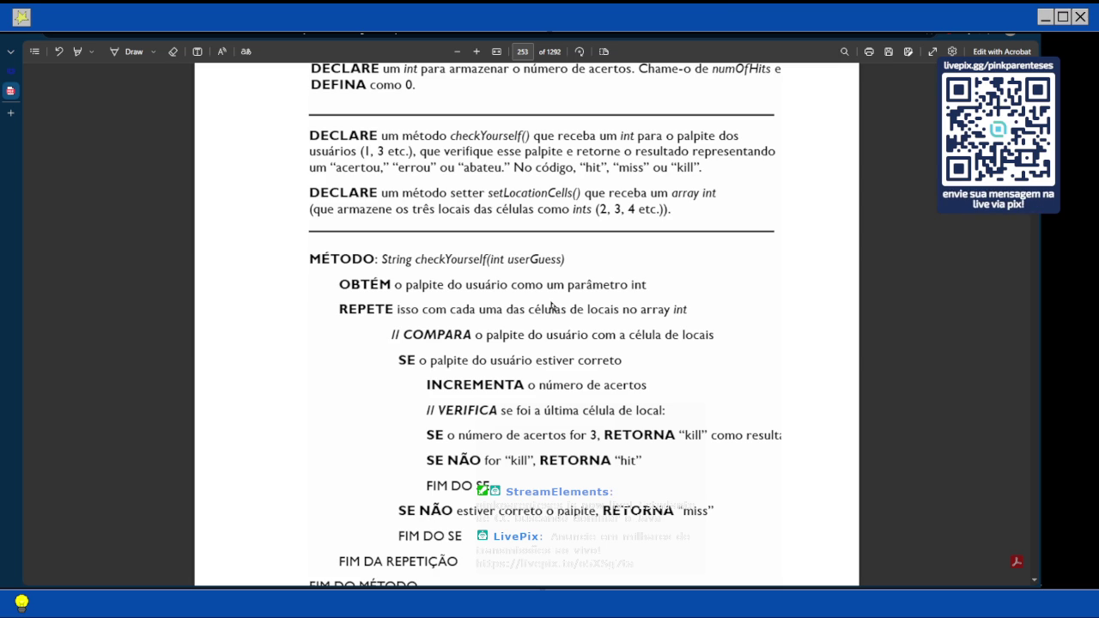
scroll(581, 304, "down", 1)
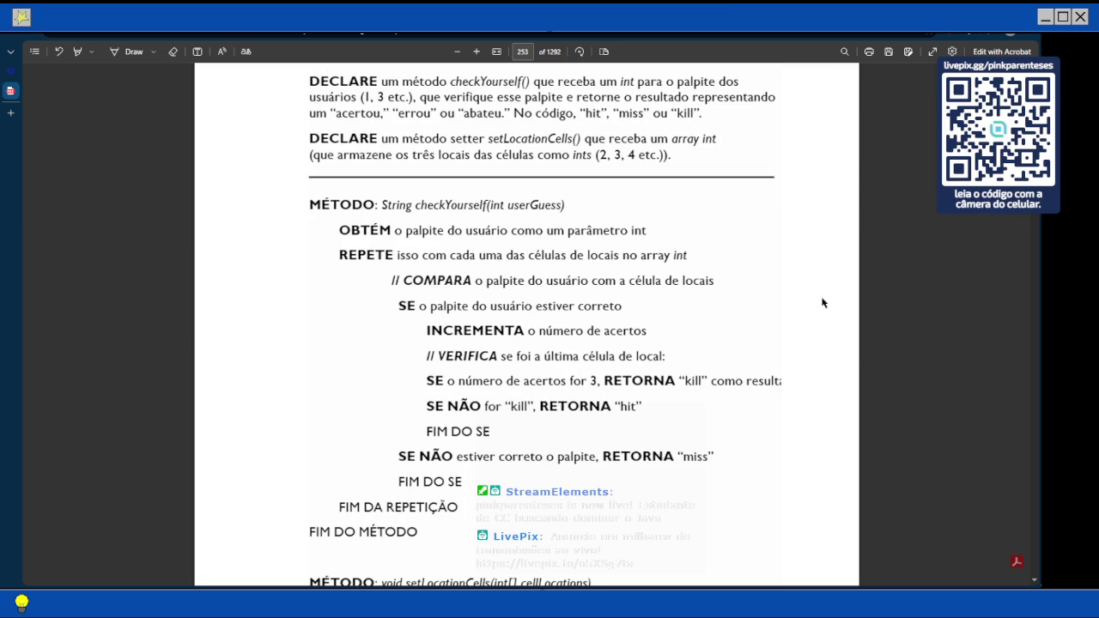
scroll(812, 288, "down", 2)
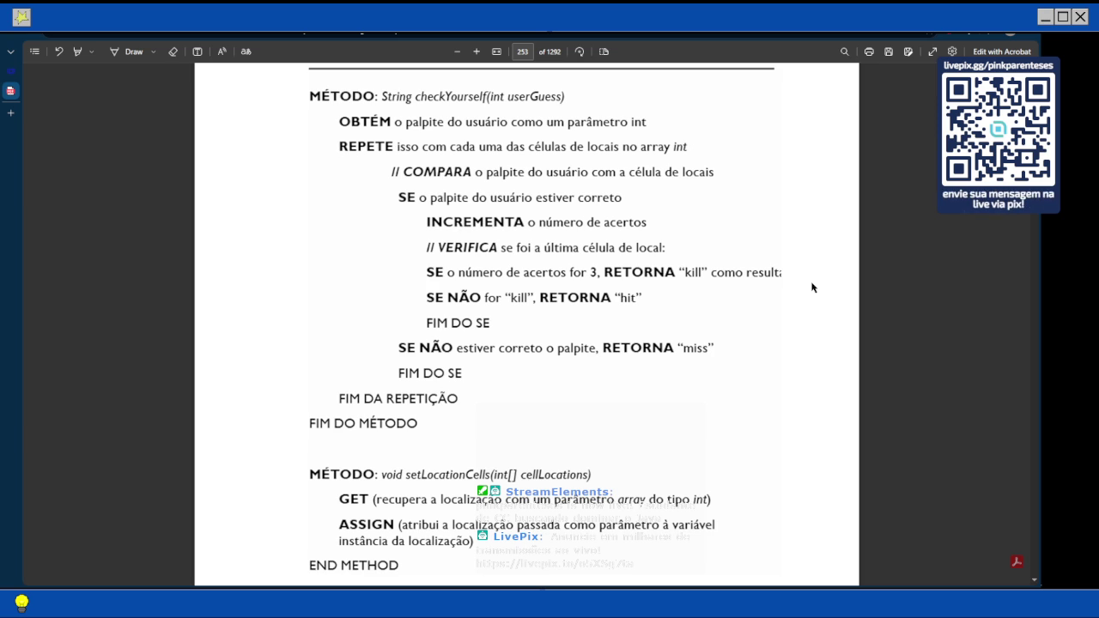
scroll(812, 287, "down", 2)
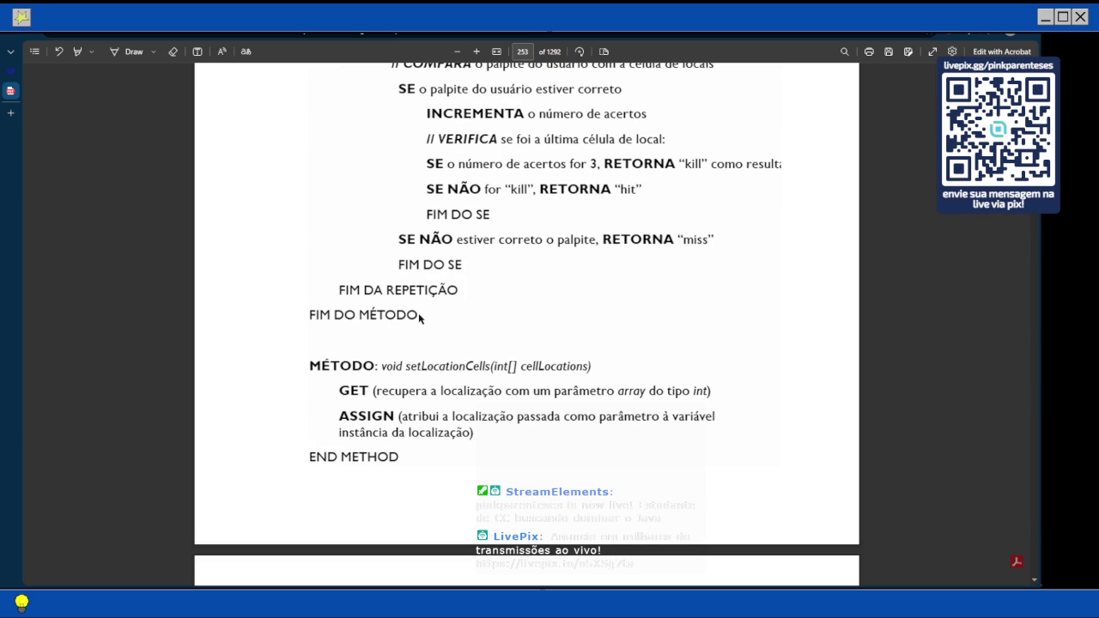
- Rename the setLocationCells parameter from loc to cellLocations, checking spelling against the book
key("alt+Tab")
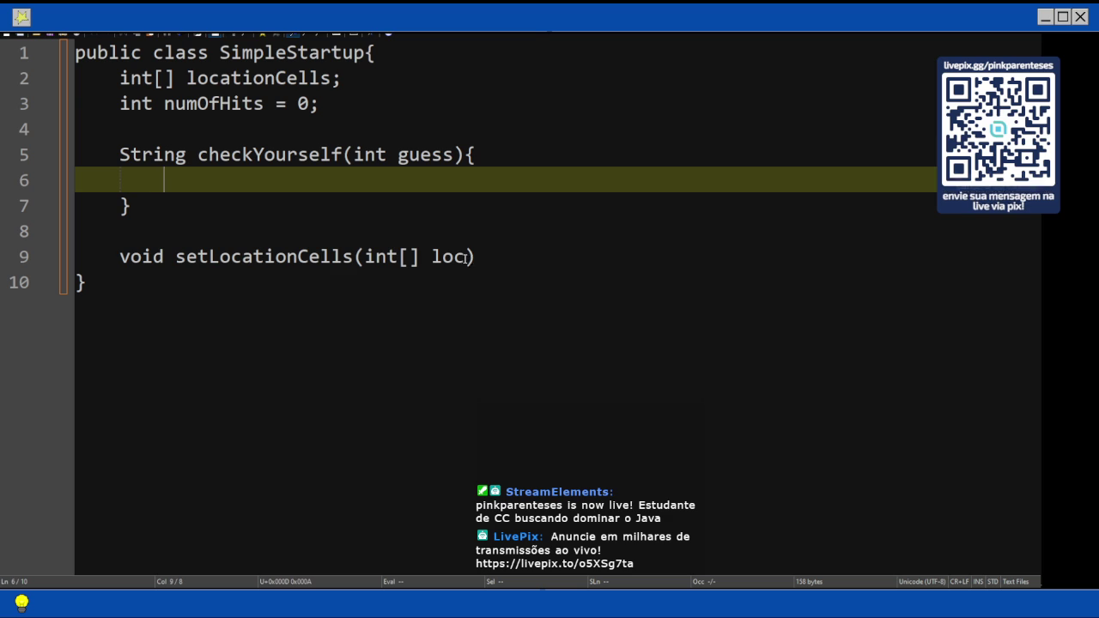
left_click(464, 258)
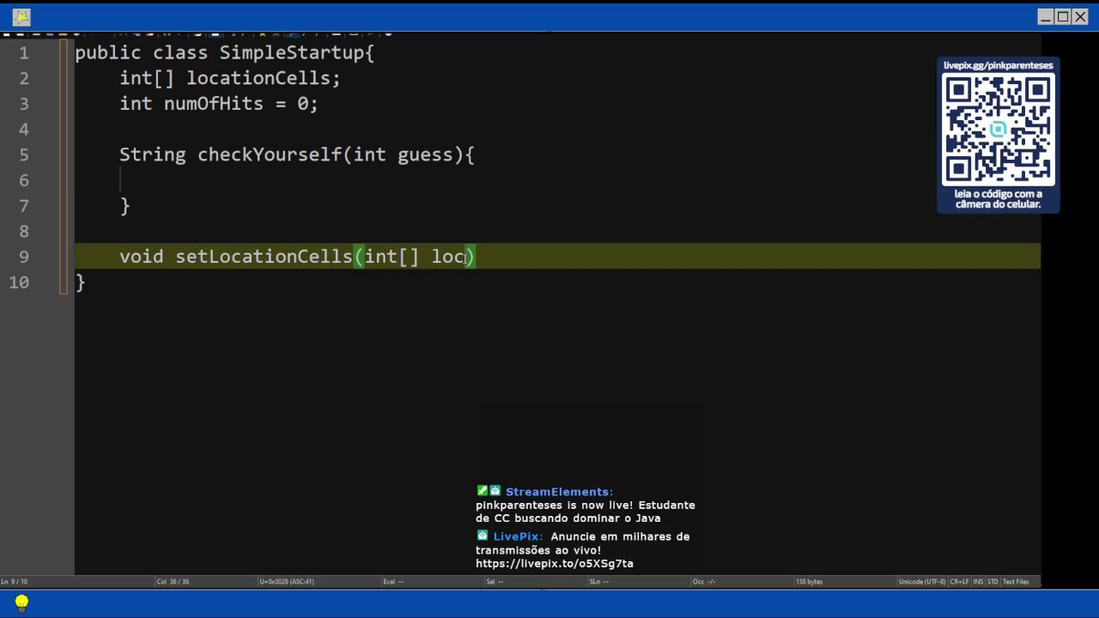
key("BackSpace")
key("BackSpace")
key("BackSpace")
type("cellLocatio")
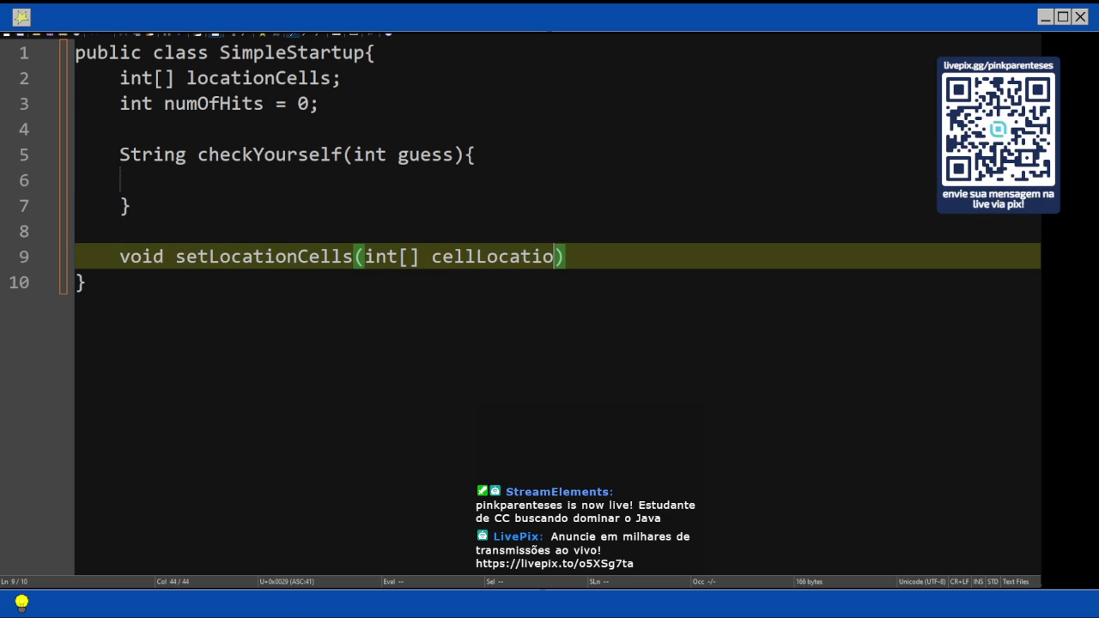
type("n")
left_click(476, 256)
type("s")
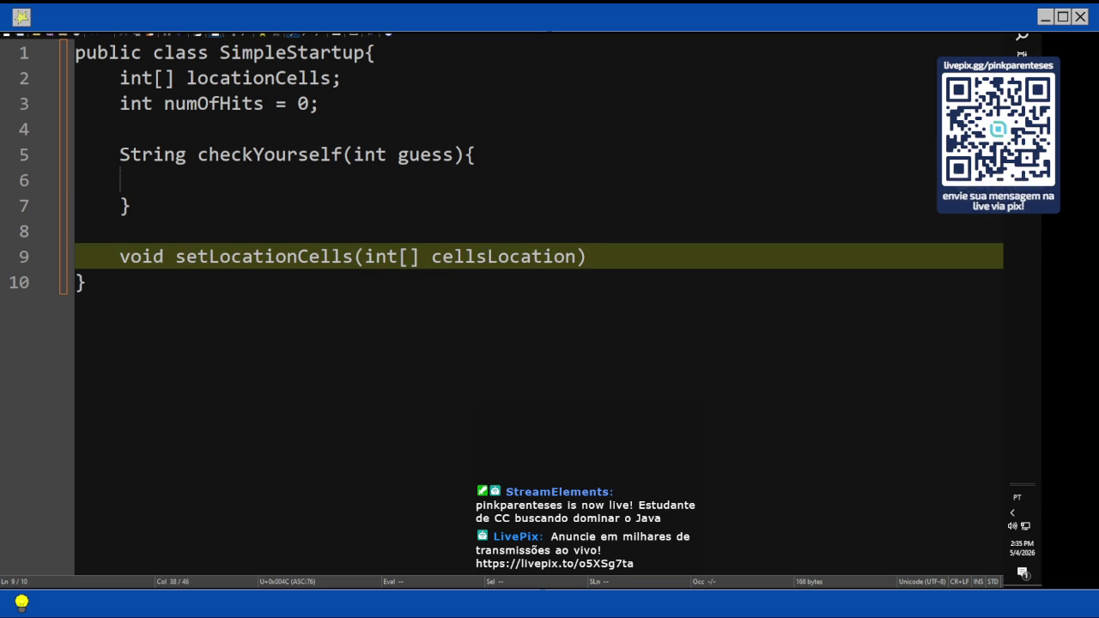
key("alt+Tab")
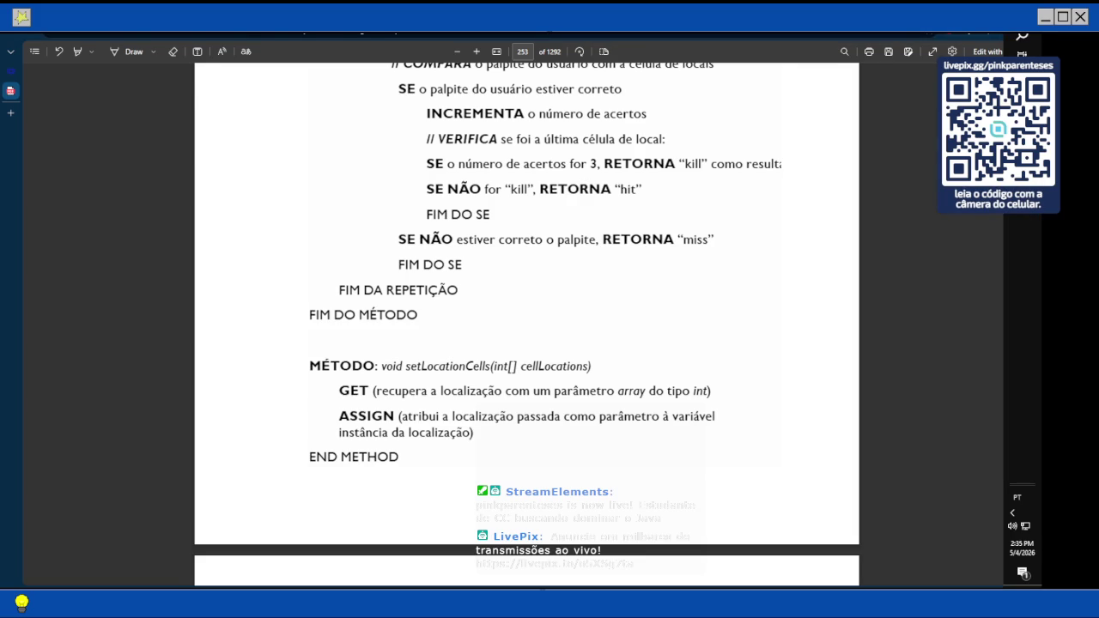
key("alt+Tab")
left_click(580, 256)
type("s")
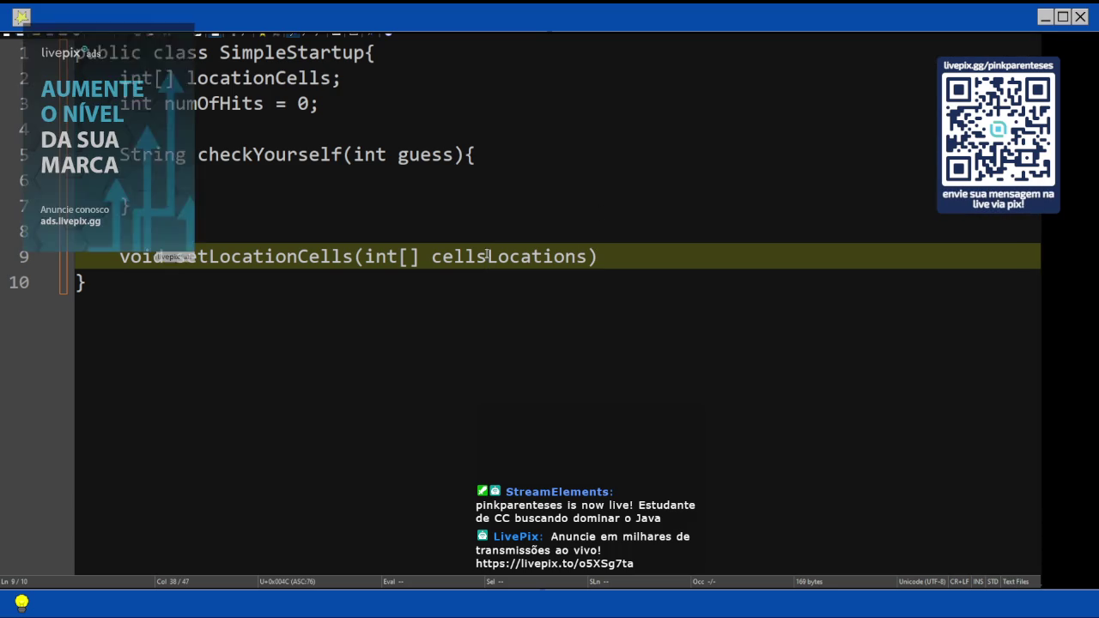
left_click(487, 256)
key("BackSpace")
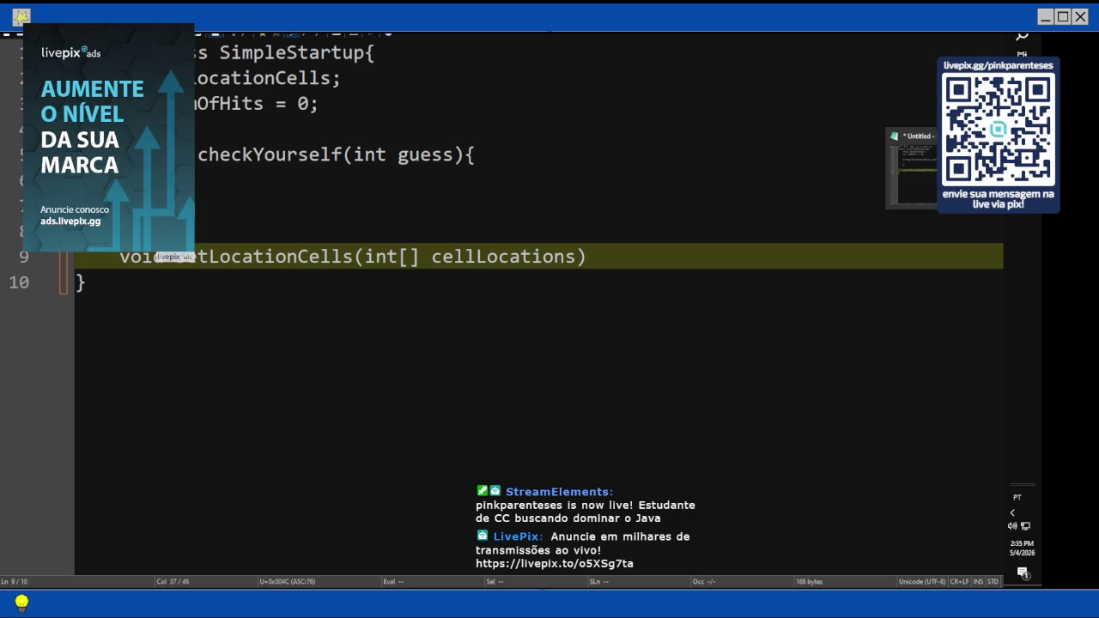
- Switch back to the book PDF and scroll page 253 to the setLocationCells END METHOD
left_click(914, 120)
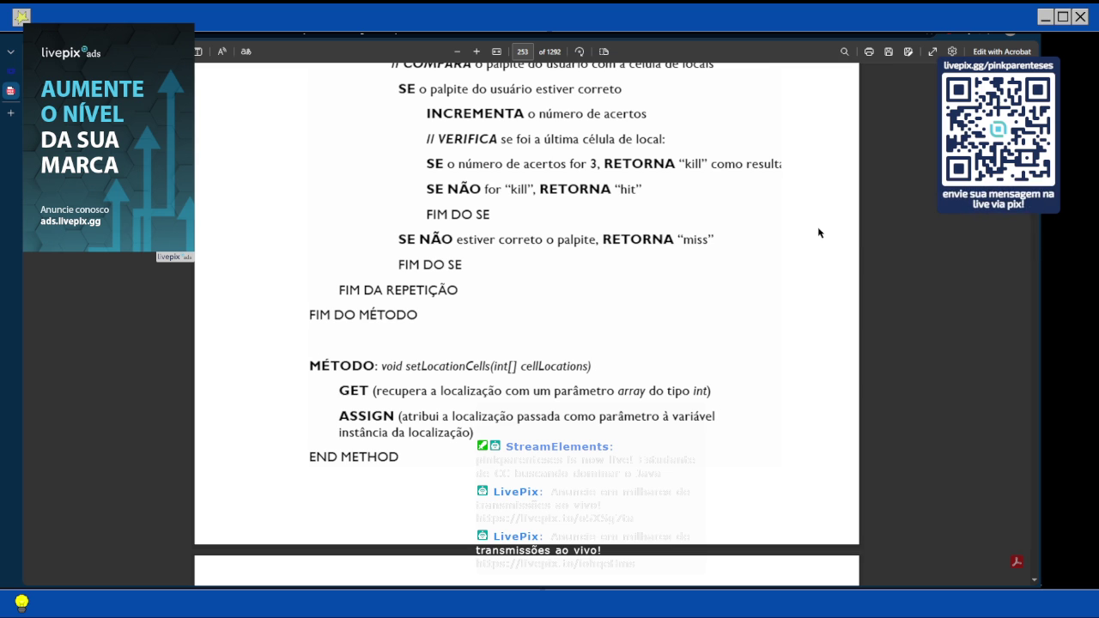
scroll(871, 176, "up", 3)
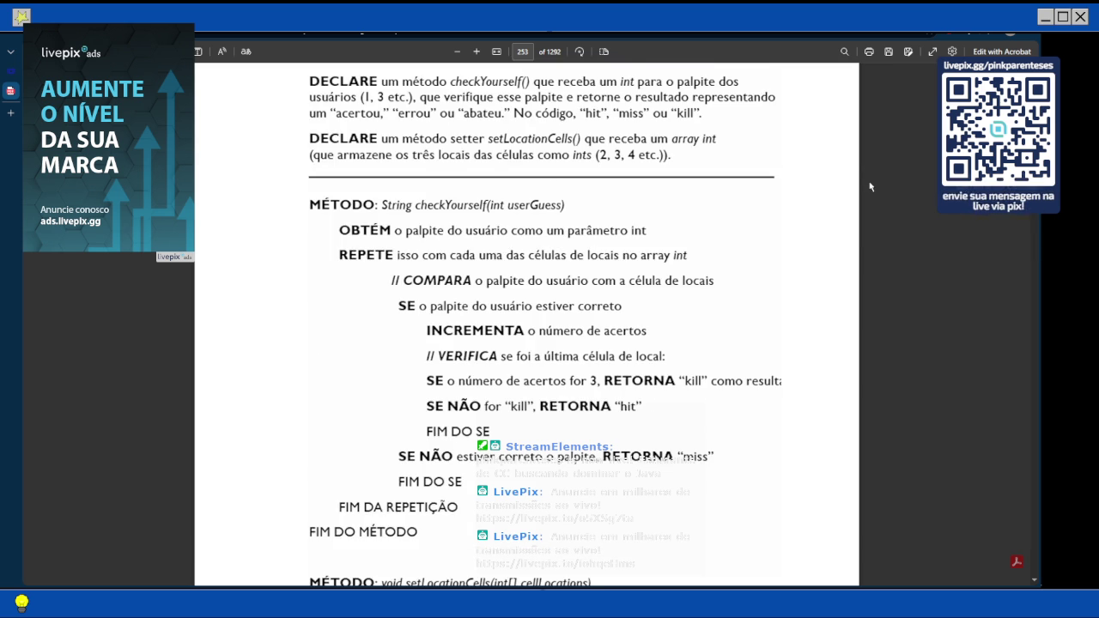
scroll(870, 180, "down", 1)
scroll(869, 186, "down", 2)
scroll(870, 186, "down", 1)
scroll(870, 186, "down", 1)
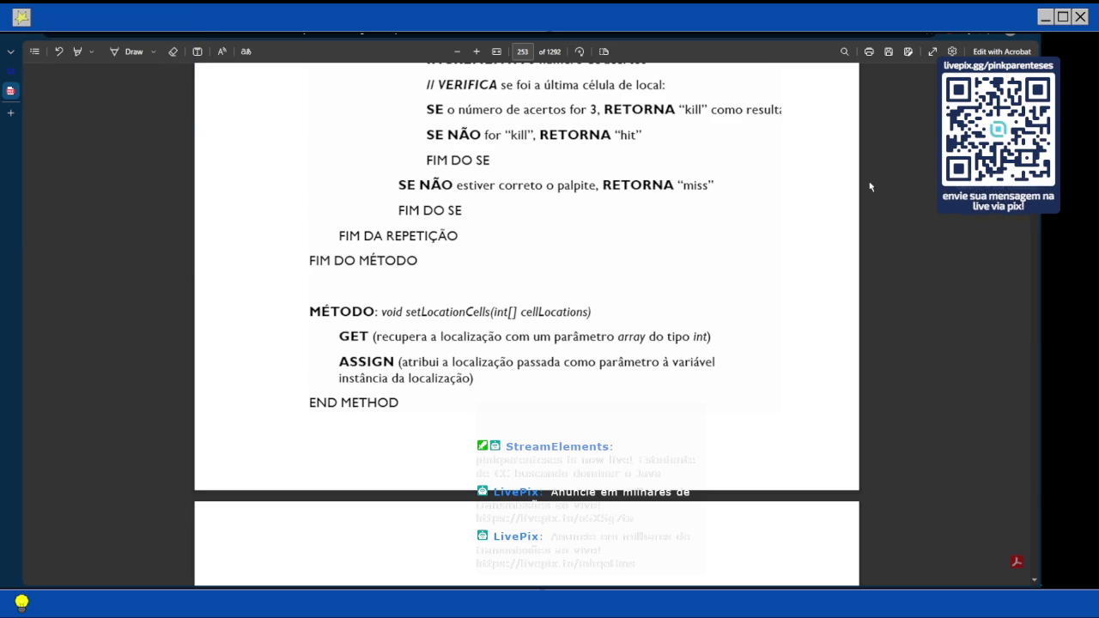
left_click(198, 52)
left_click(305, 422)
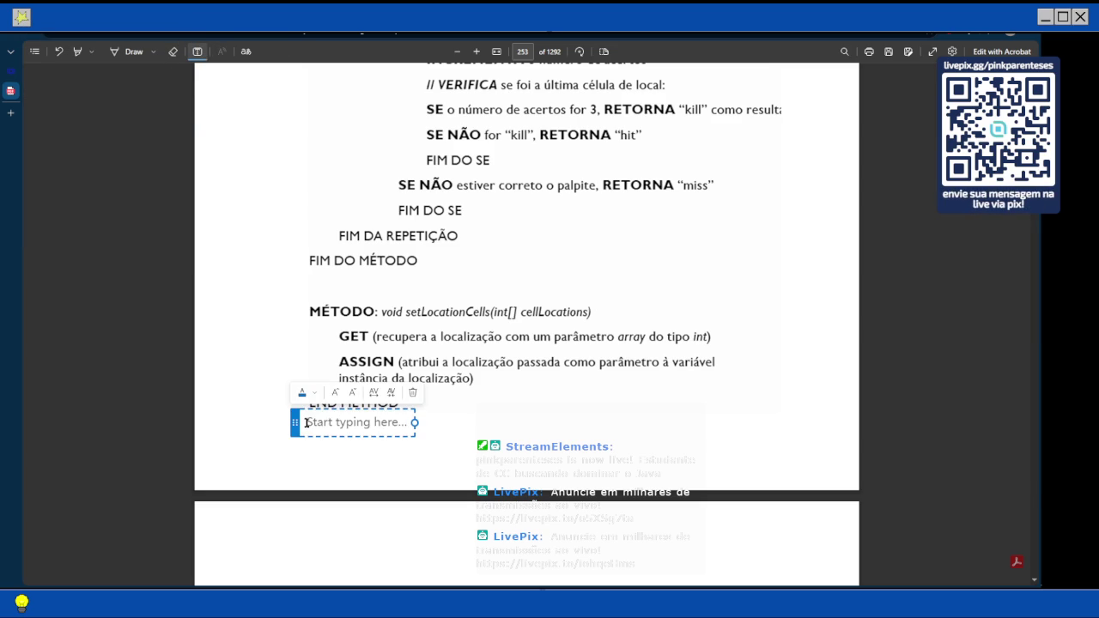
type("im")
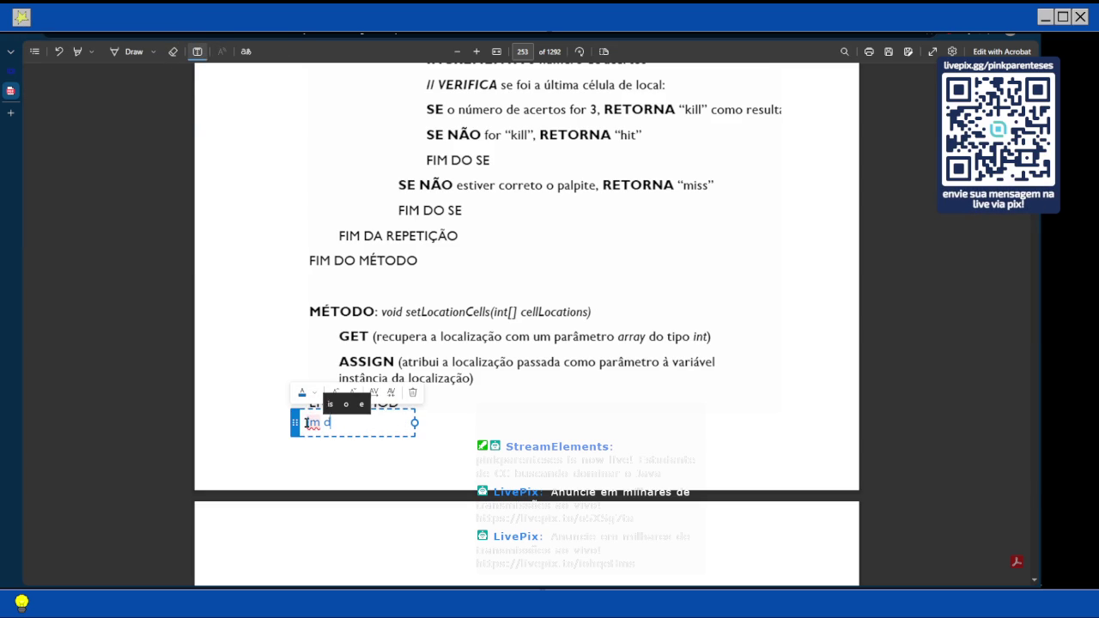
type(" d")
key("BackSpace")
key("BackSpace")
key("BackSpace")
type("fim do m")
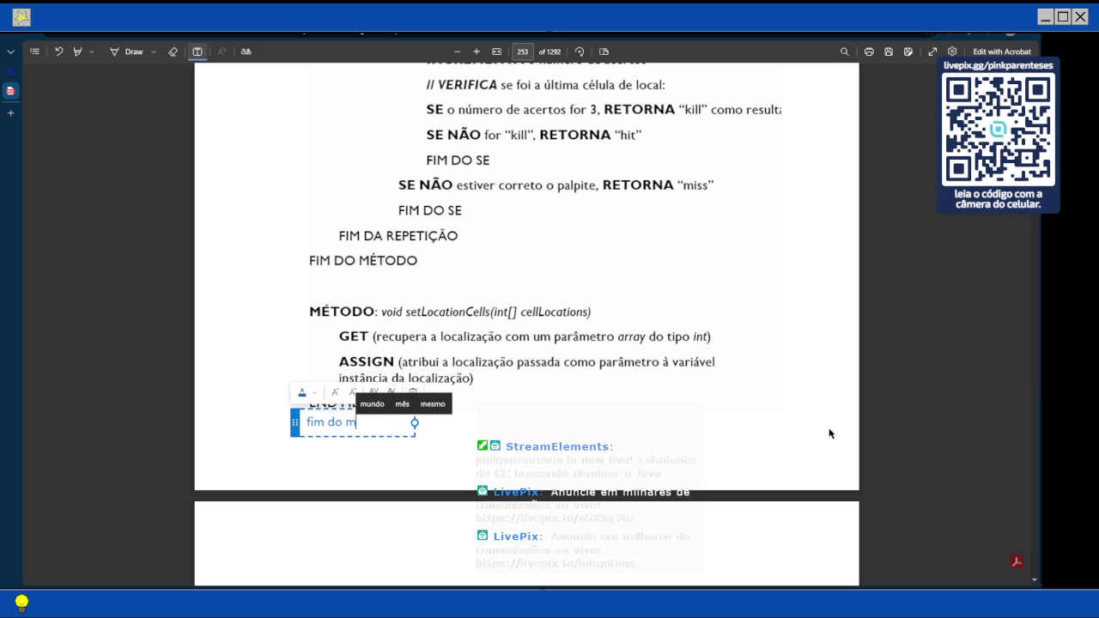
type("étodo")
key("Escape")
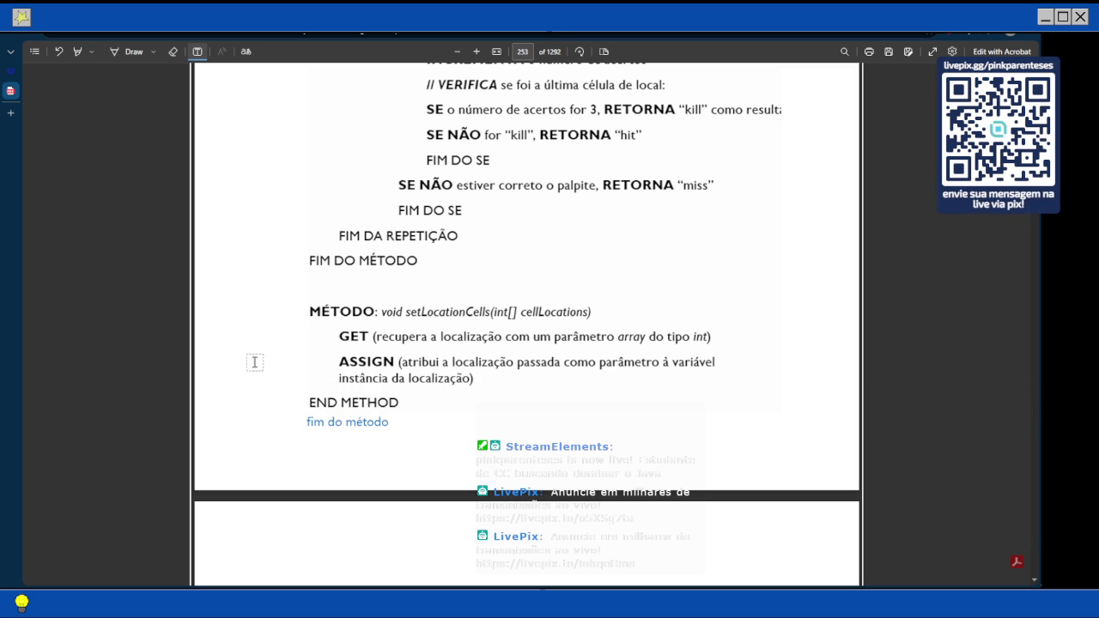
left_click(286, 334)
type("obtém")
key("Escape")
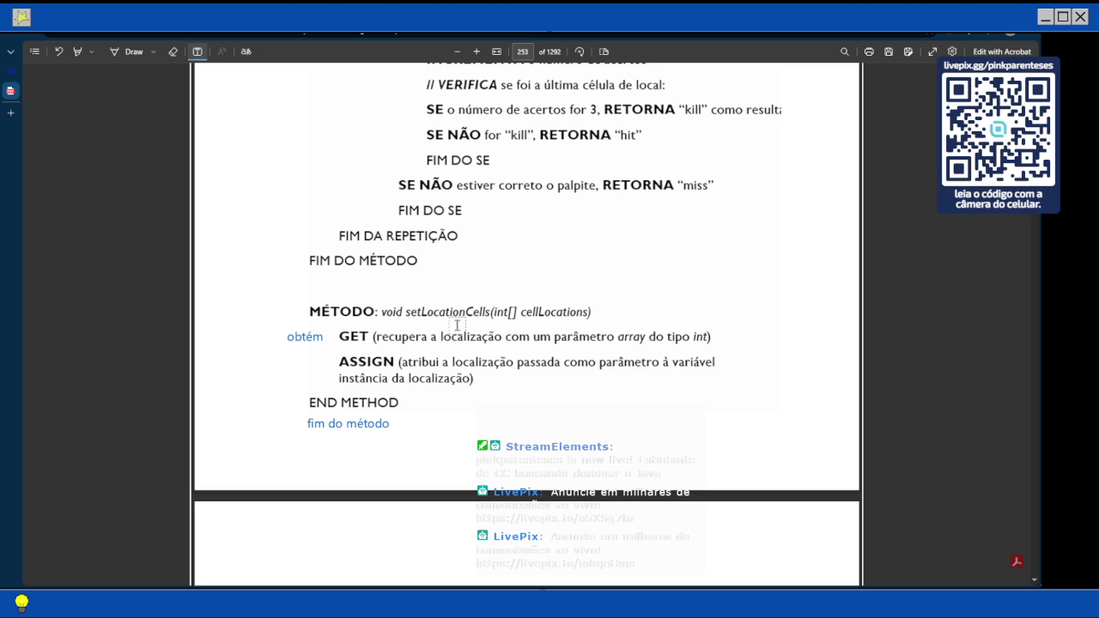
scroll(468, 289, "down", 3)
scroll(468, 289, "up", 1)
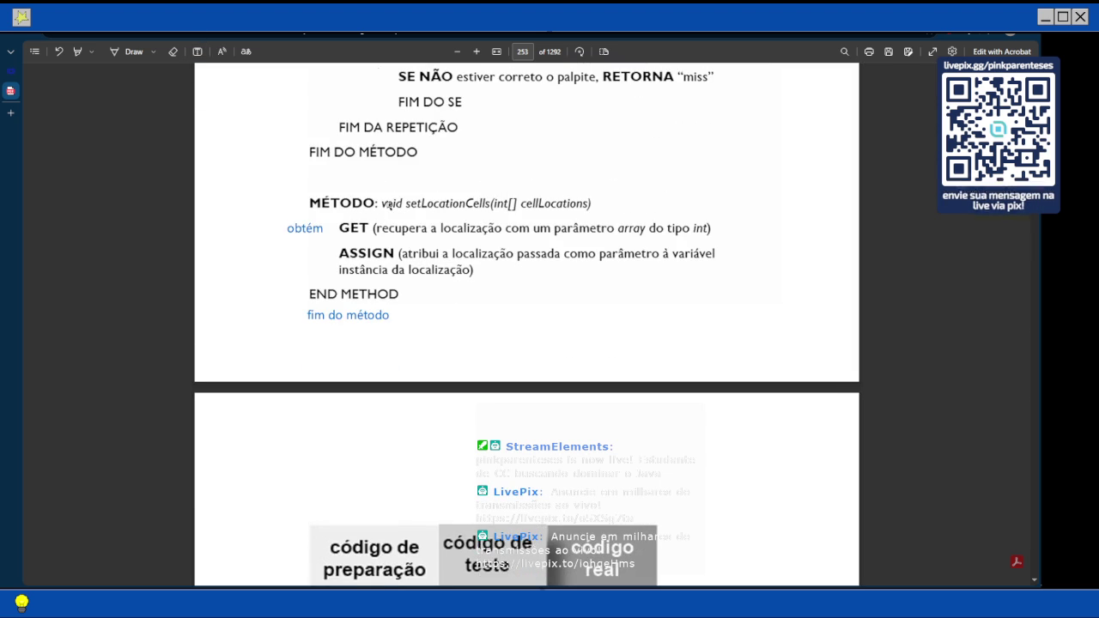
scroll(389, 205, "up", 8)
scroll(387, 206, "down", 6)
scroll(387, 205, "down", 5)
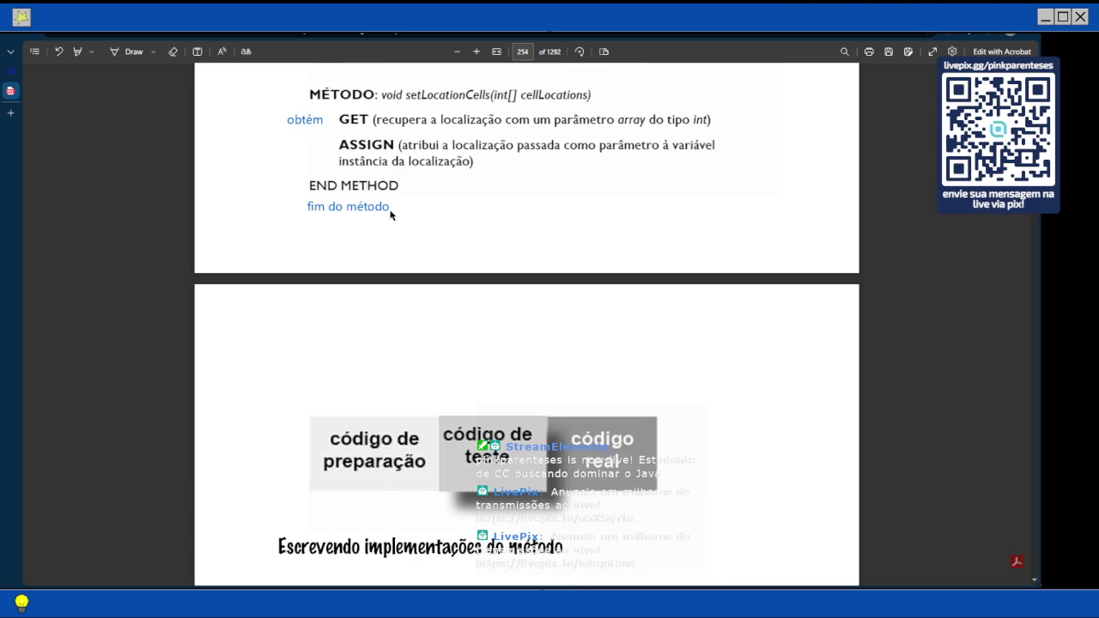
key("alt+Tab")
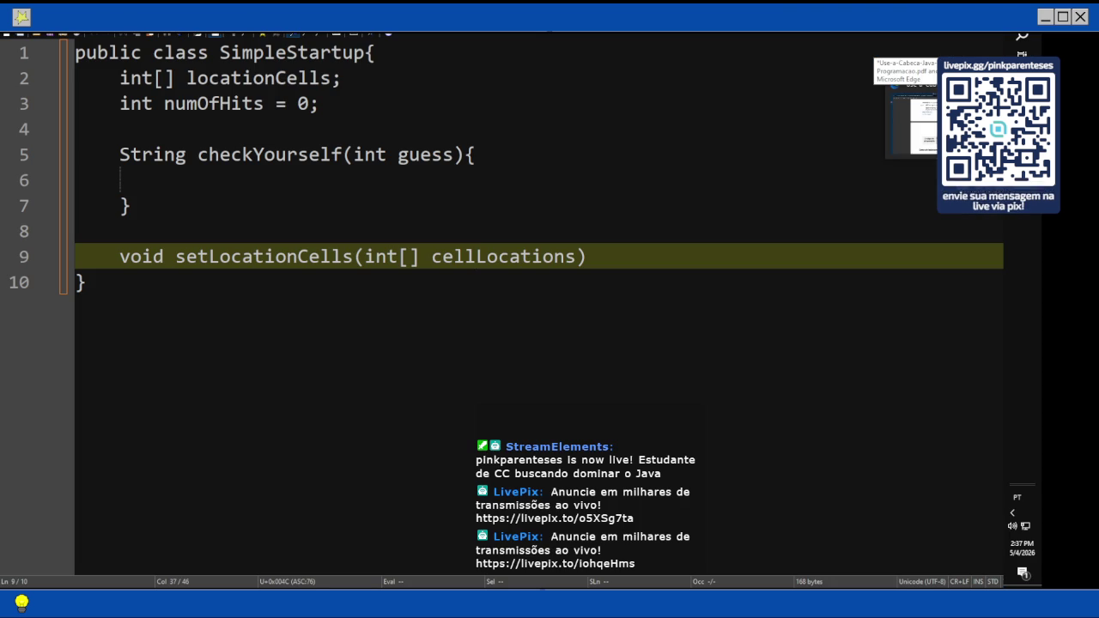
key("alt+Tab")
- Scroll back up from page 254 to page 253's DECLARE and checkYourself pseudocode
scroll(638, 317, "down", 3)
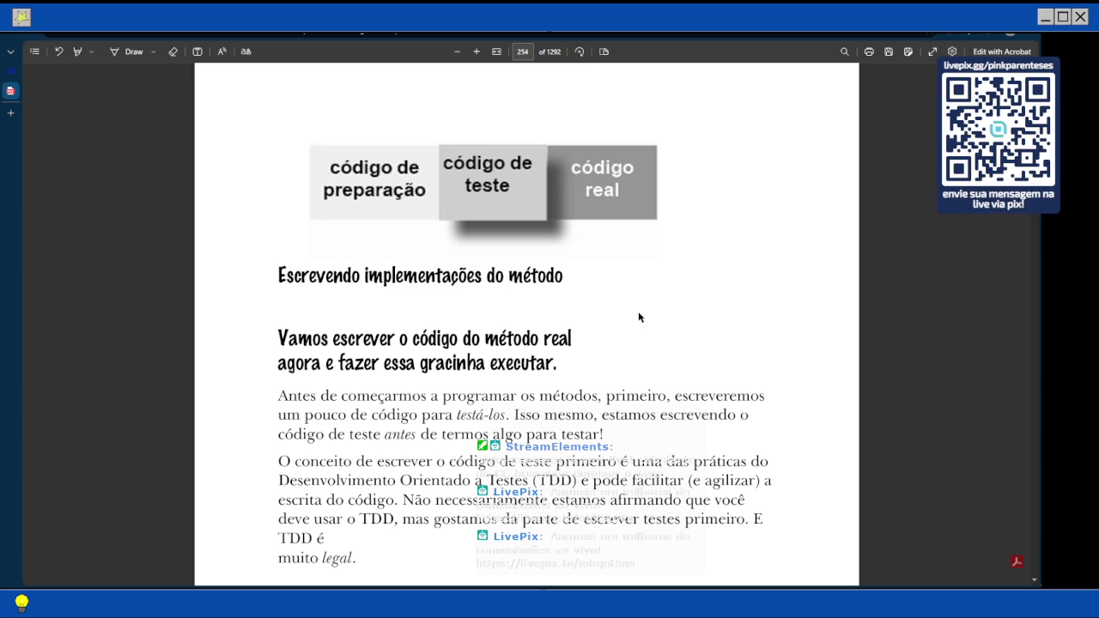
scroll(629, 339, "up", 10)
scroll(629, 340, "up", 2)
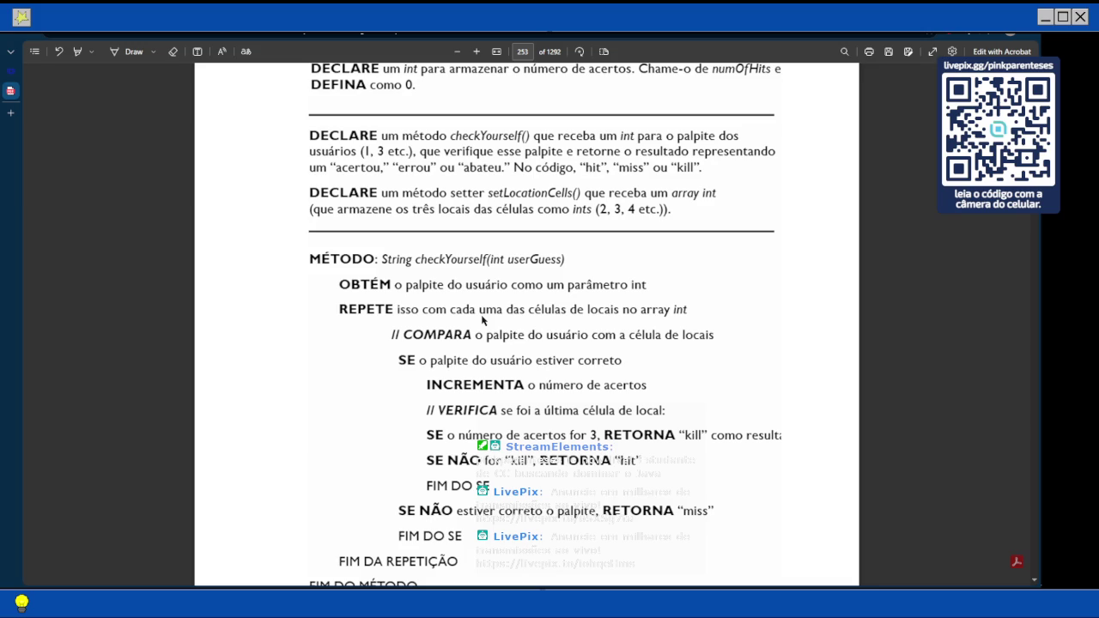
- Scroll down to page 254's 'Escrevendo implementações do método' TDD introduction
scroll(445, 339, "down", 1)
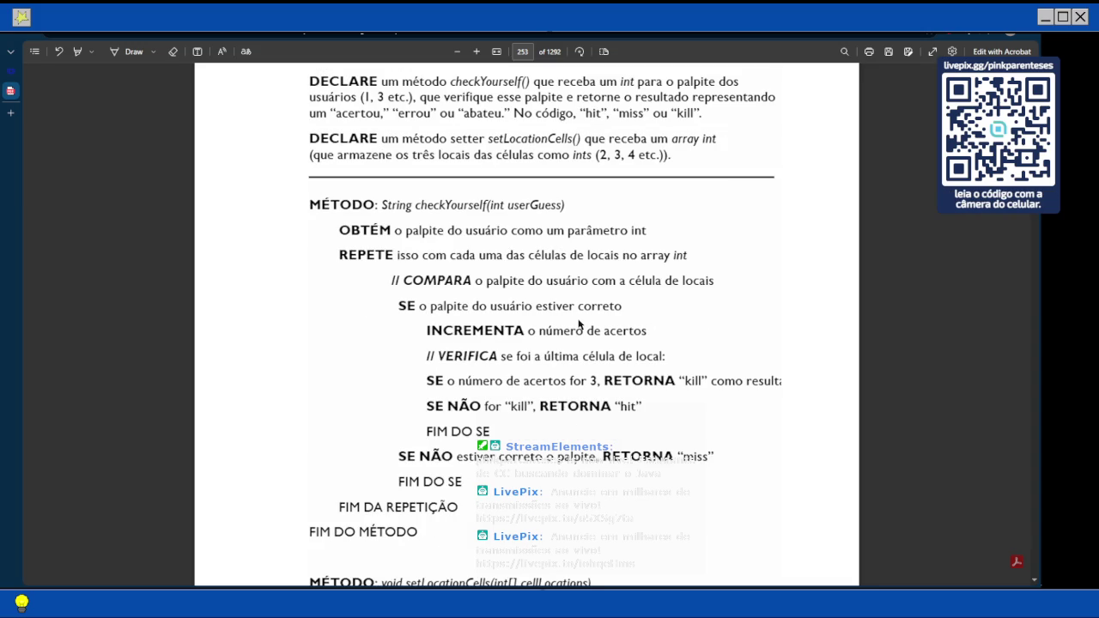
scroll(579, 325, "down", 3)
scroll(578, 325, "down", 6)
scroll(579, 325, "down", 5)
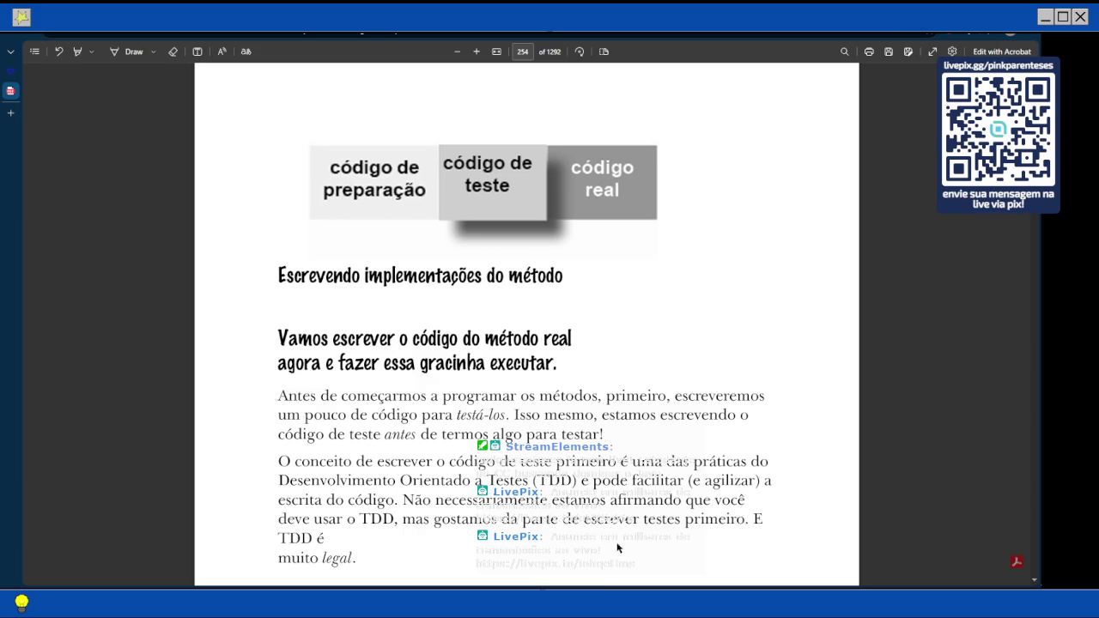
- Scroll page 254 slightly to show the paragraph ending 'E TDD é muito legal.' and space below
scroll(567, 334, "down", 1)
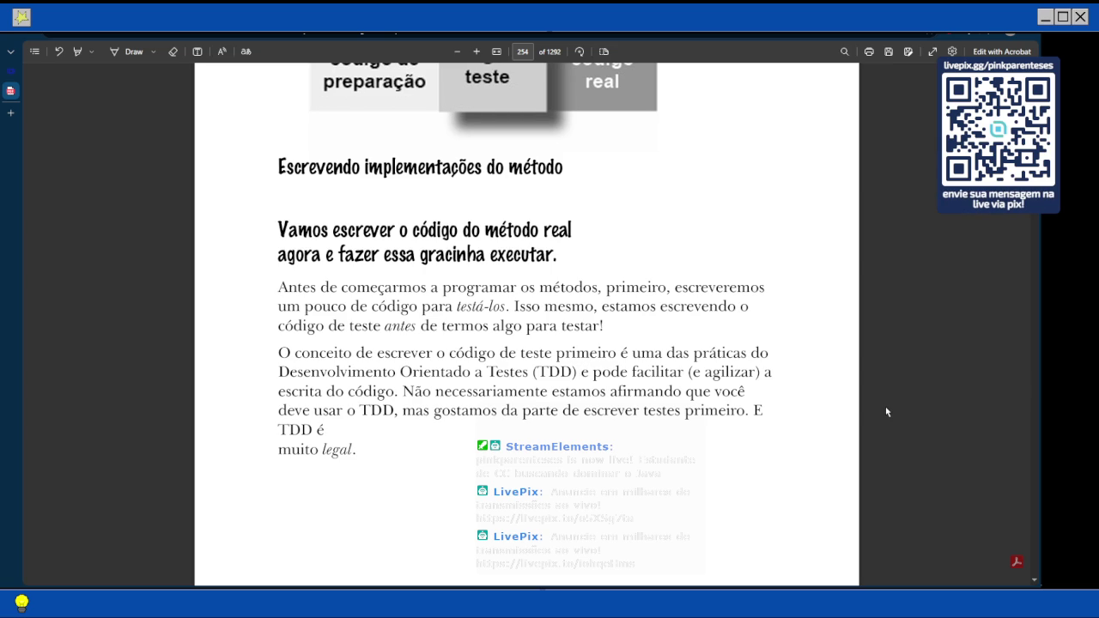
scroll(887, 412, "down", 1)
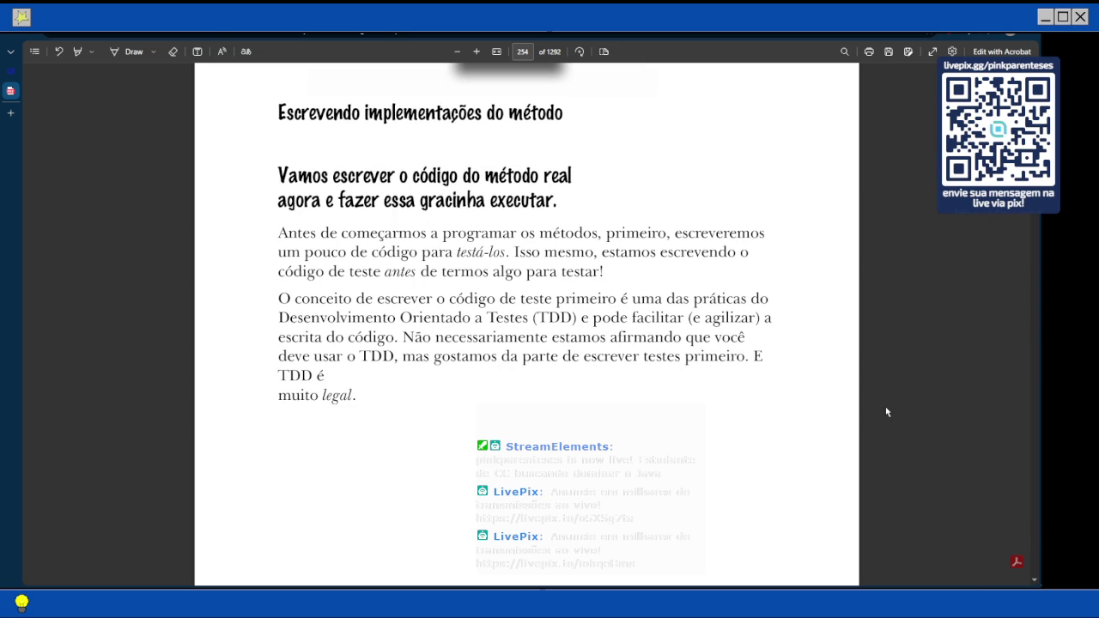
- Place an added-text note 'Test-Driven Development' under the TDD paragraph on page 254
left_click(197, 52)
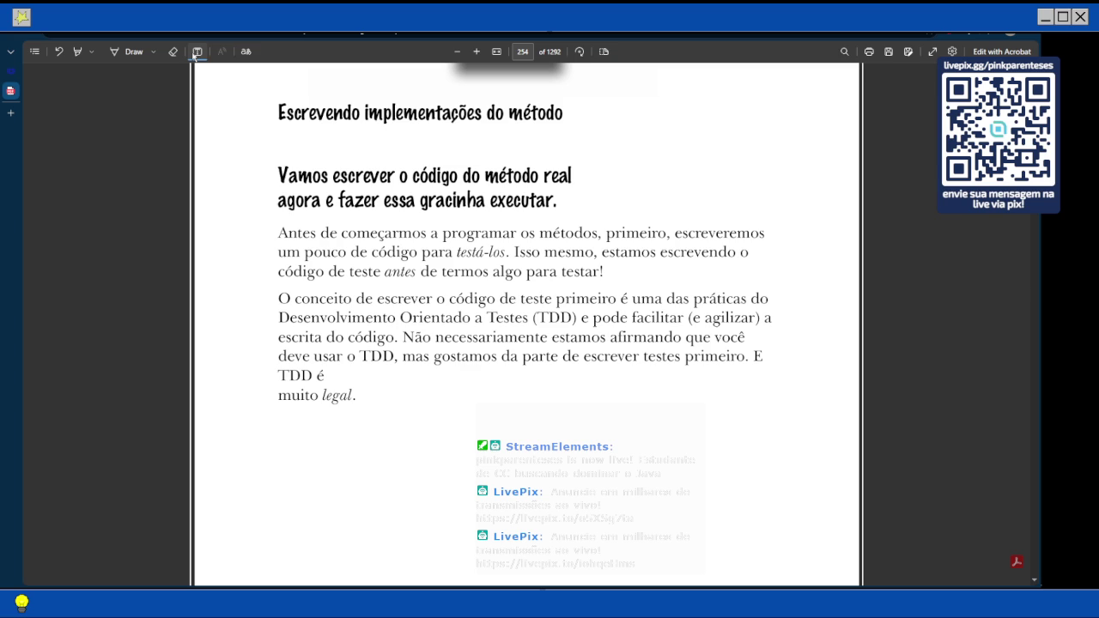
left_click(290, 441)
type("Test")
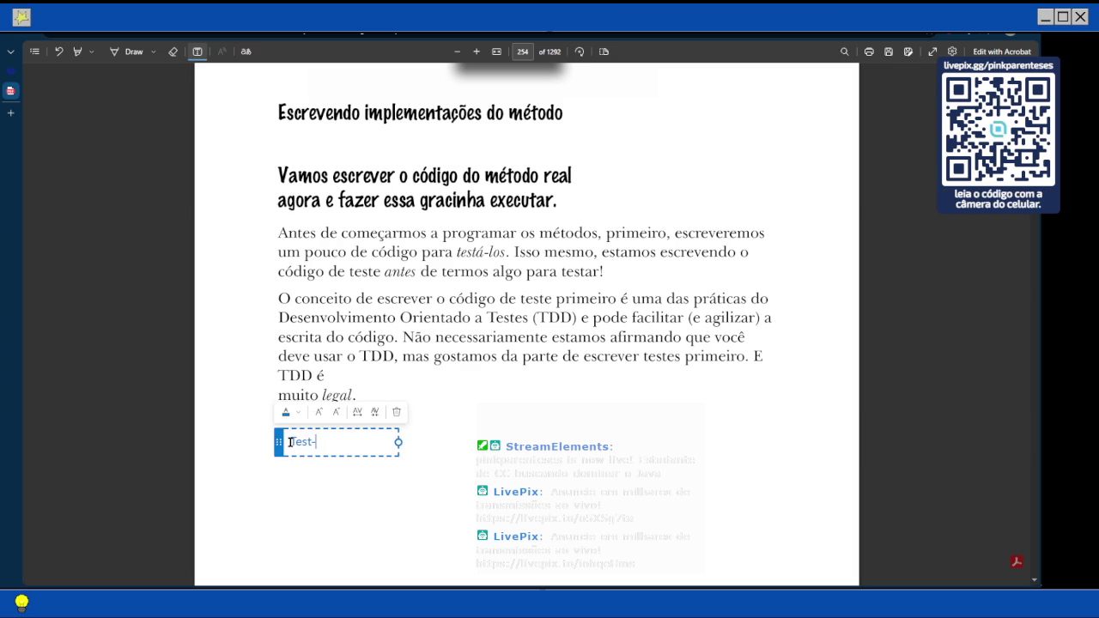
type("-Driven Deve")
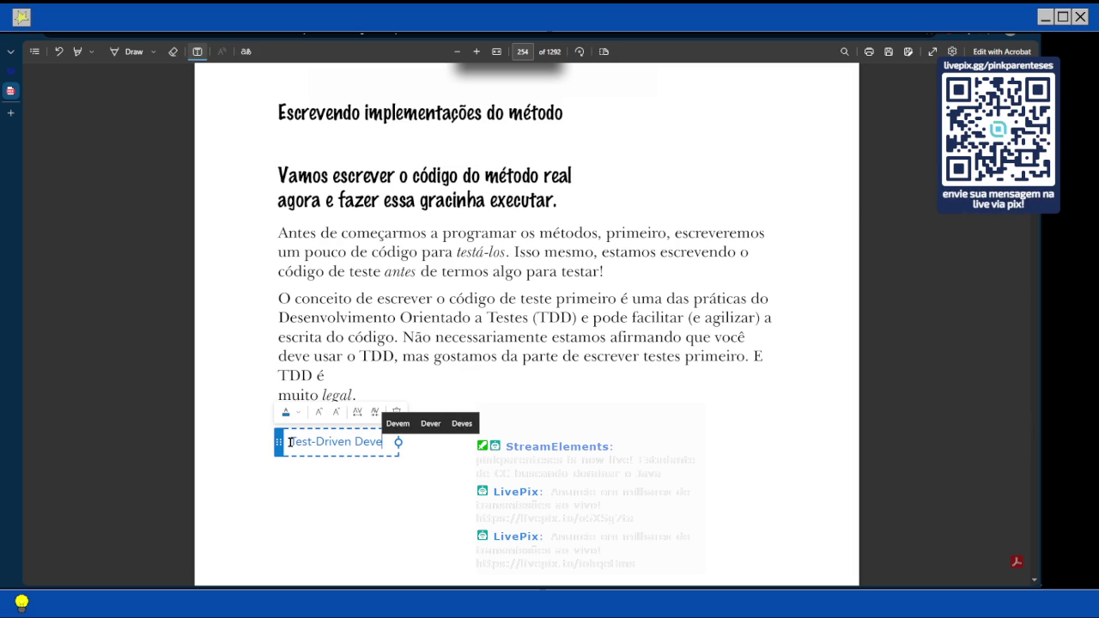
type("lopment")
key("Escape")
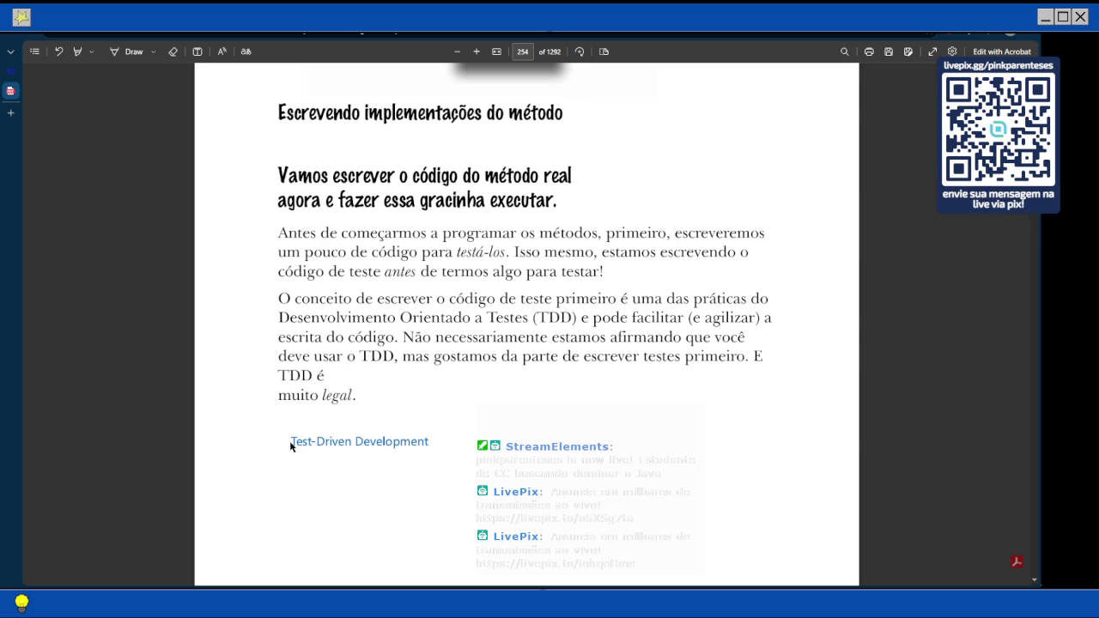
- Scroll to page 255 until the 'Desenvolvimento Orientado a Testes (TDD)' box is fully visible
scroll(282, 446, "down", 2)
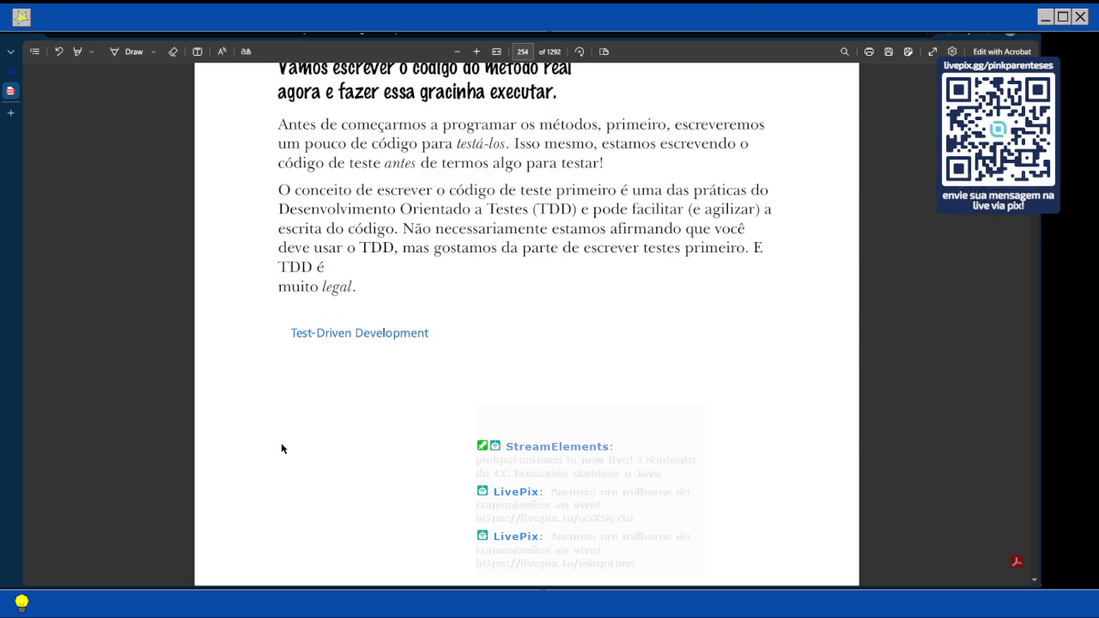
scroll(279, 447, "down", 1)
scroll(268, 430, "down", 5)
scroll(258, 409, "down", 3)
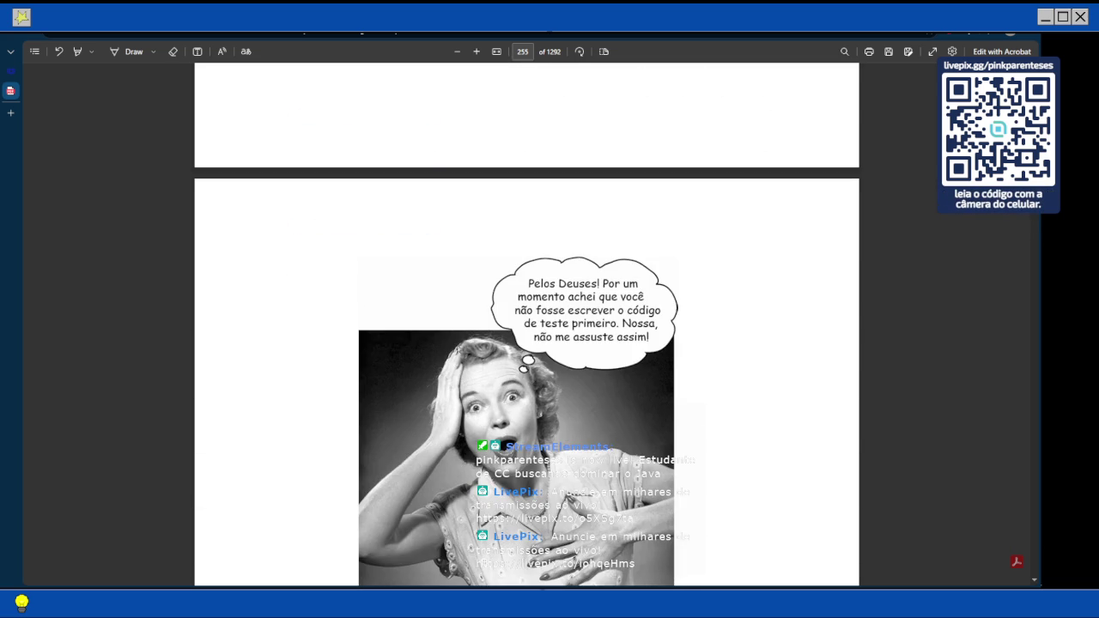
scroll(514, 332, "down", 1)
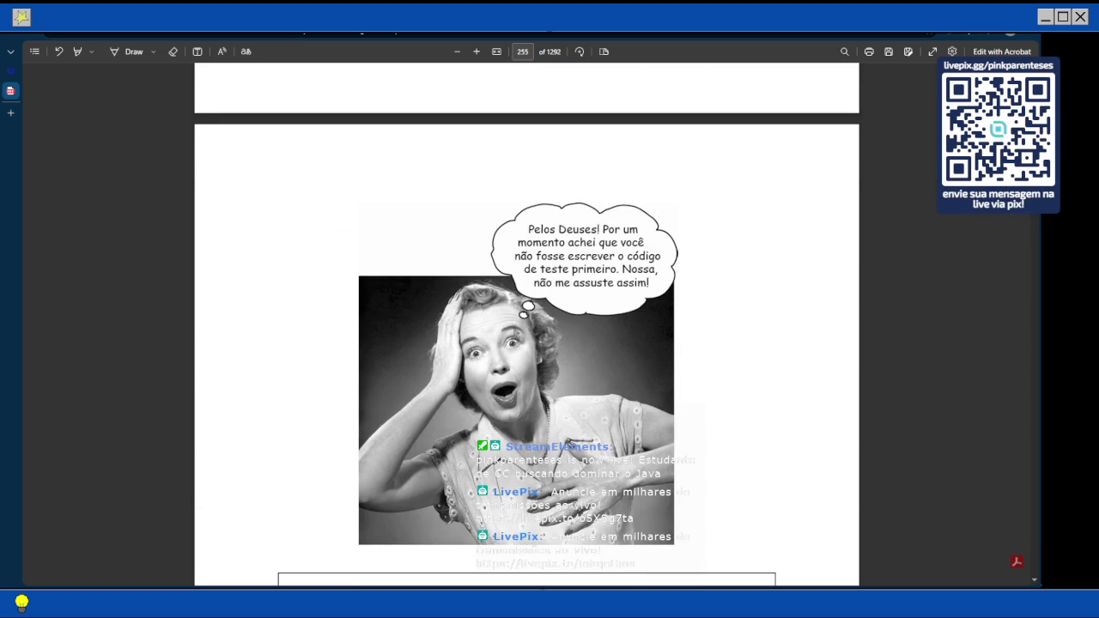
scroll(515, 332, "down", 2)
scroll(515, 332, "down", 2)
scroll(515, 333, "down", 3)
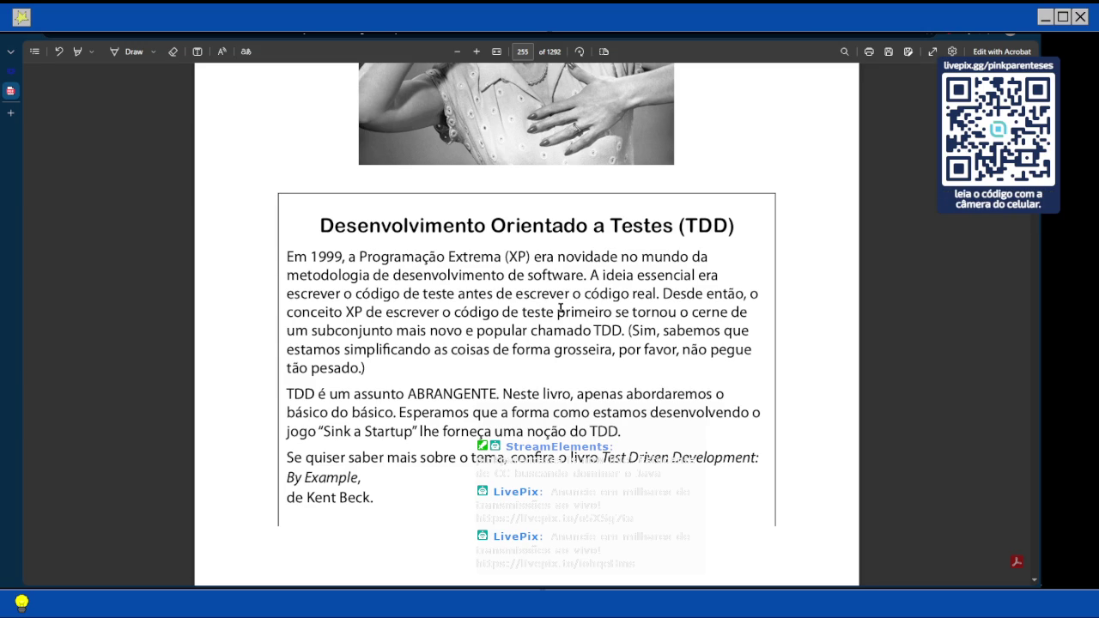
- Scroll to page 256's 'Vejamos uma lista parcial das práticas TDD' bullet list
scroll(560, 307, "down", 1)
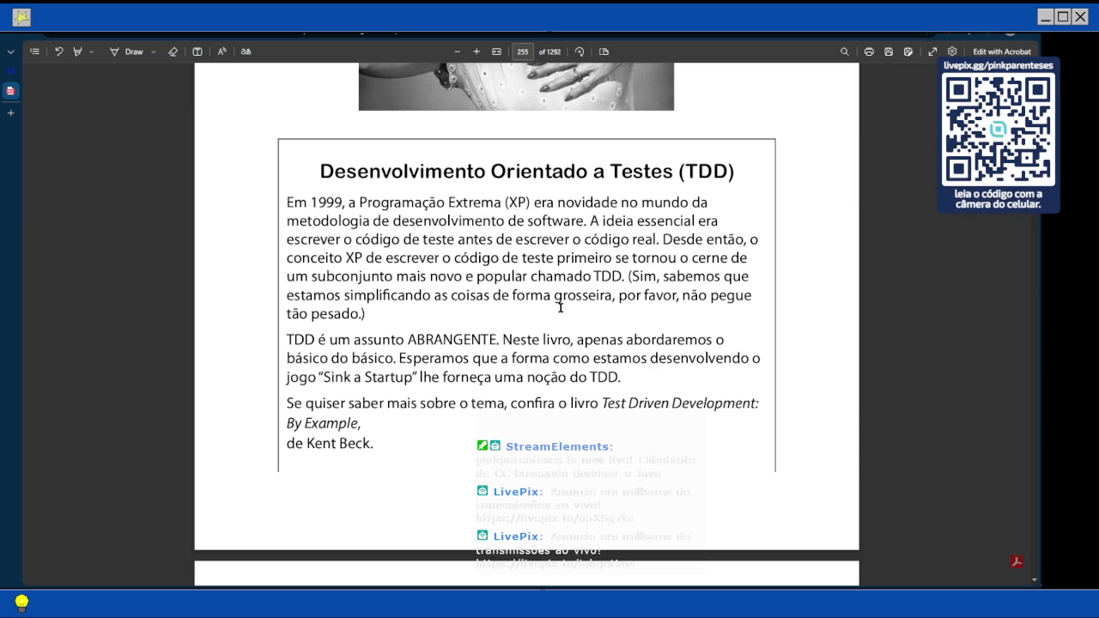
scroll(559, 307, "down", 3)
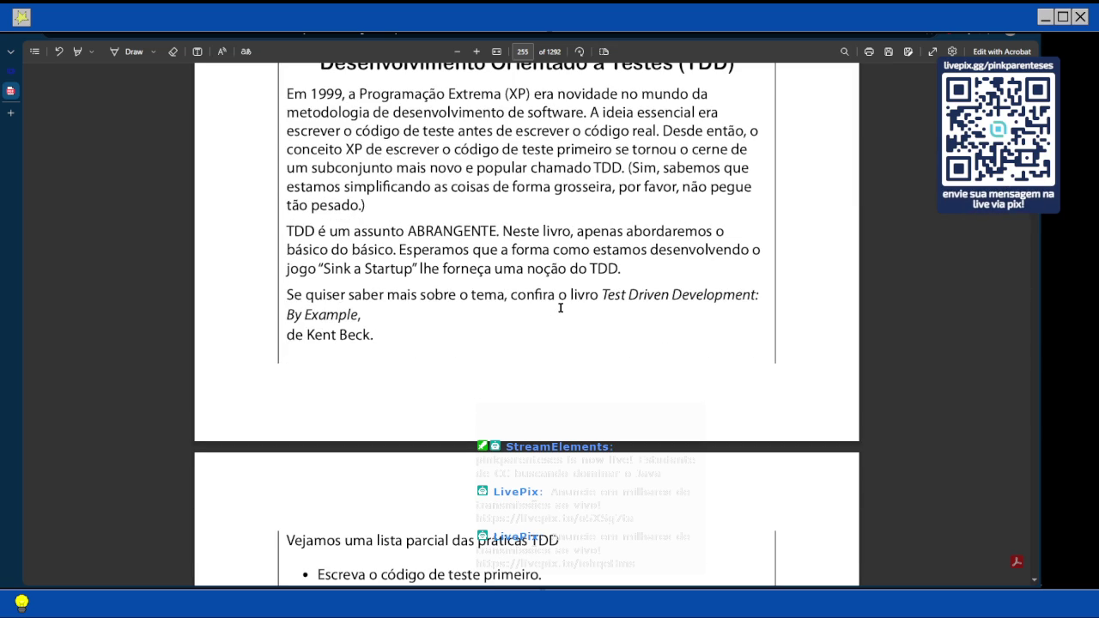
scroll(560, 308, "down", 1)
scroll(560, 308, "down", 2)
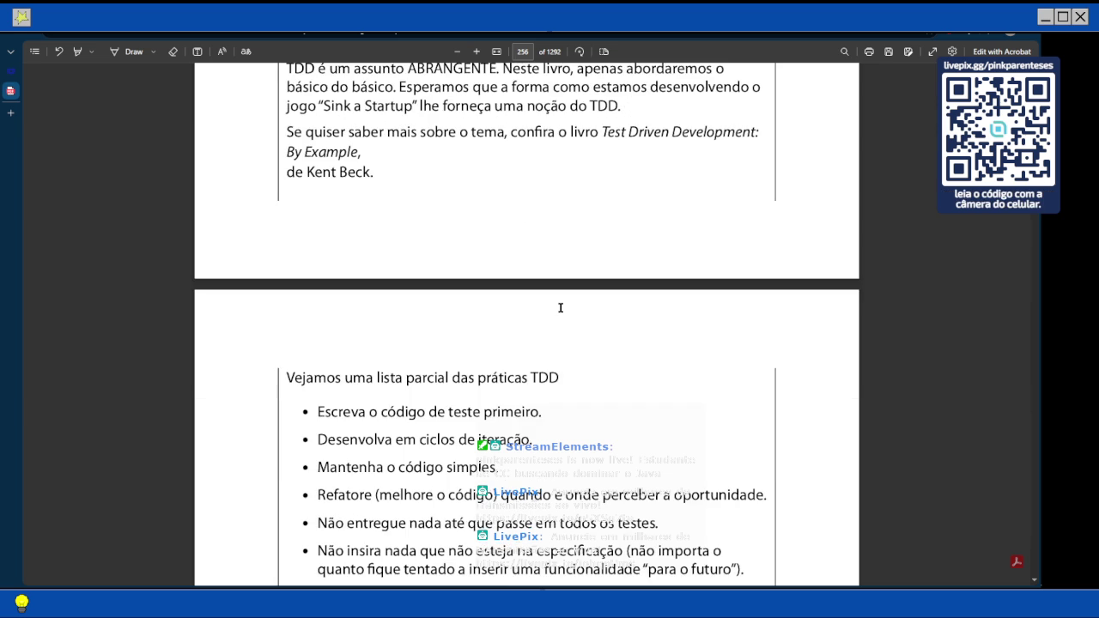
scroll(560, 307, "down", 2)
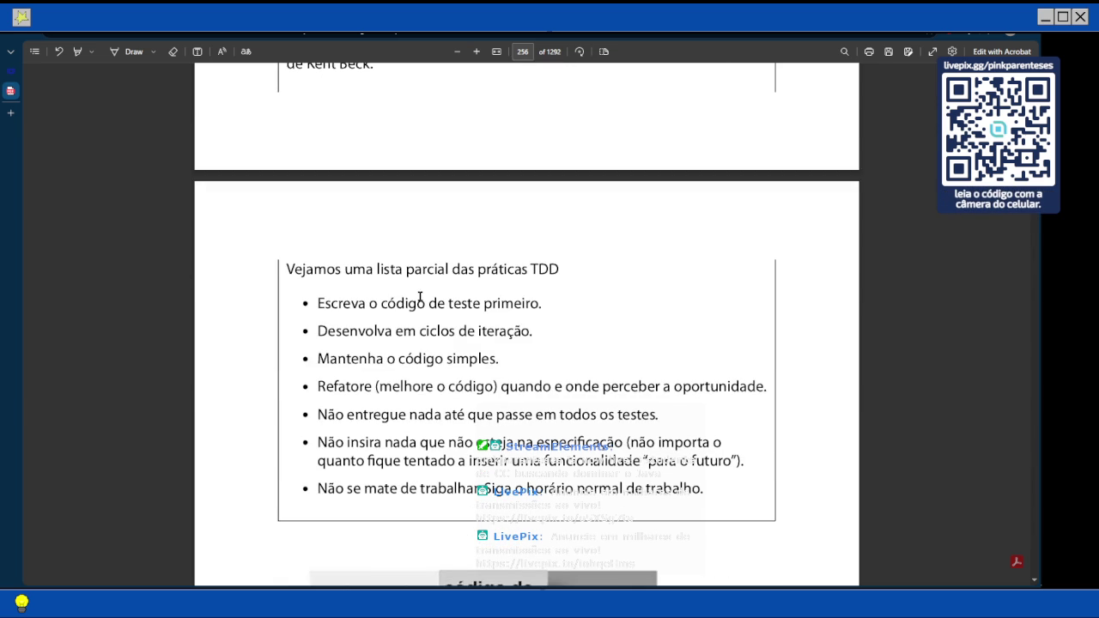
scroll(420, 297, "down", 1)
scroll(420, 297, "down", 1)
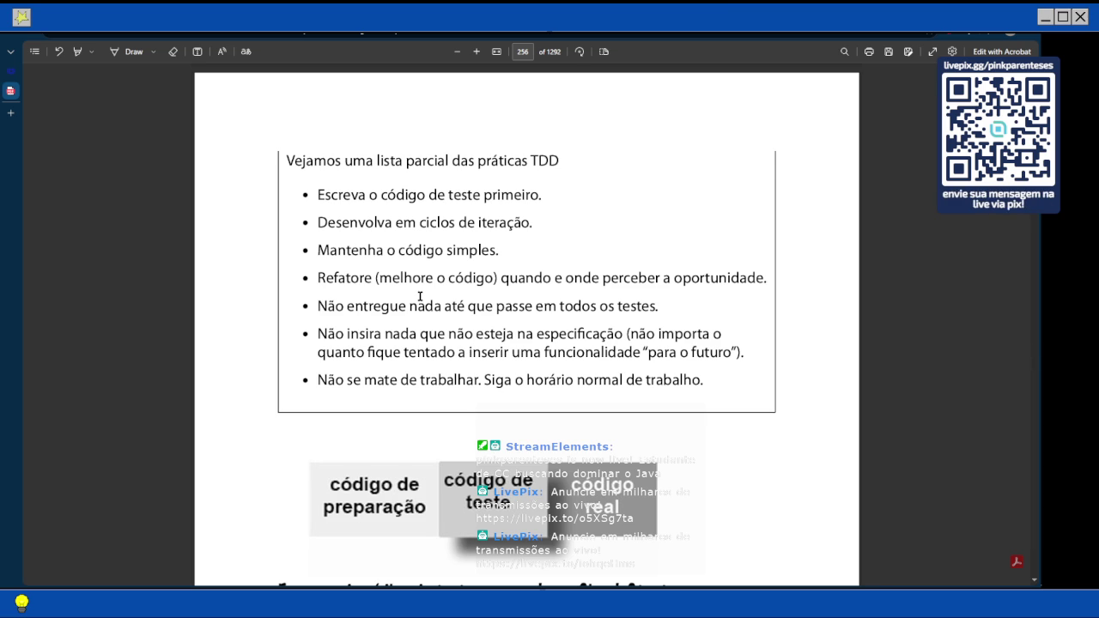
- Scroll to the 'Escrevendo código de teste para a classe SimpleStartup' heading
scroll(420, 296, "down", 1)
scroll(420, 296, "down", 1)
scroll(419, 296, "down", 1)
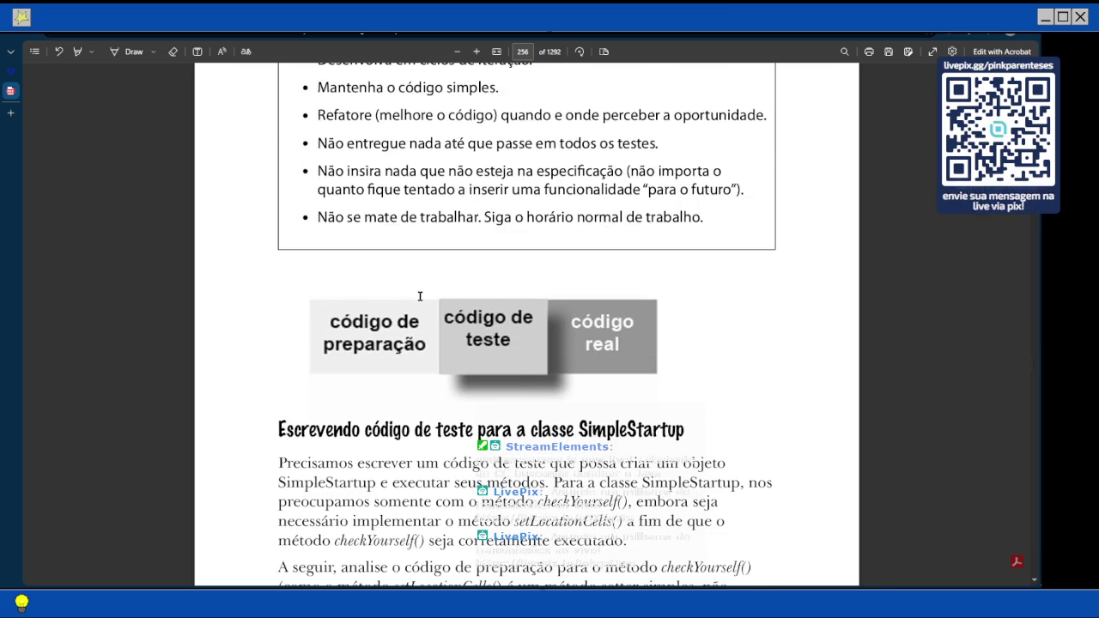
scroll(420, 296, "down", 1)
scroll(420, 296, "down", 1)
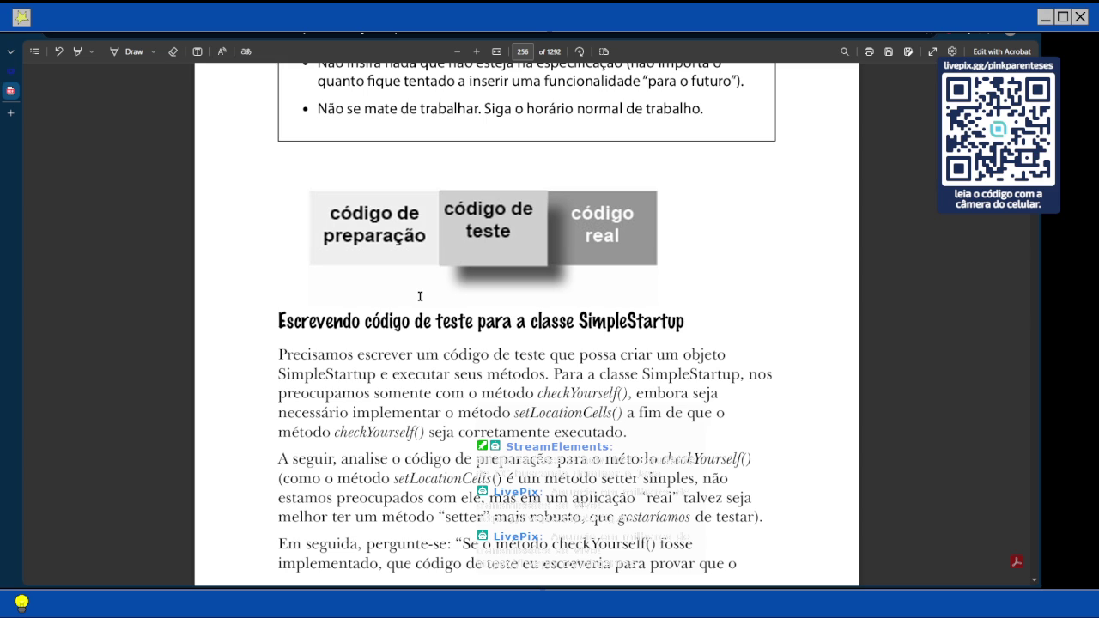
scroll(420, 296, "down", 1)
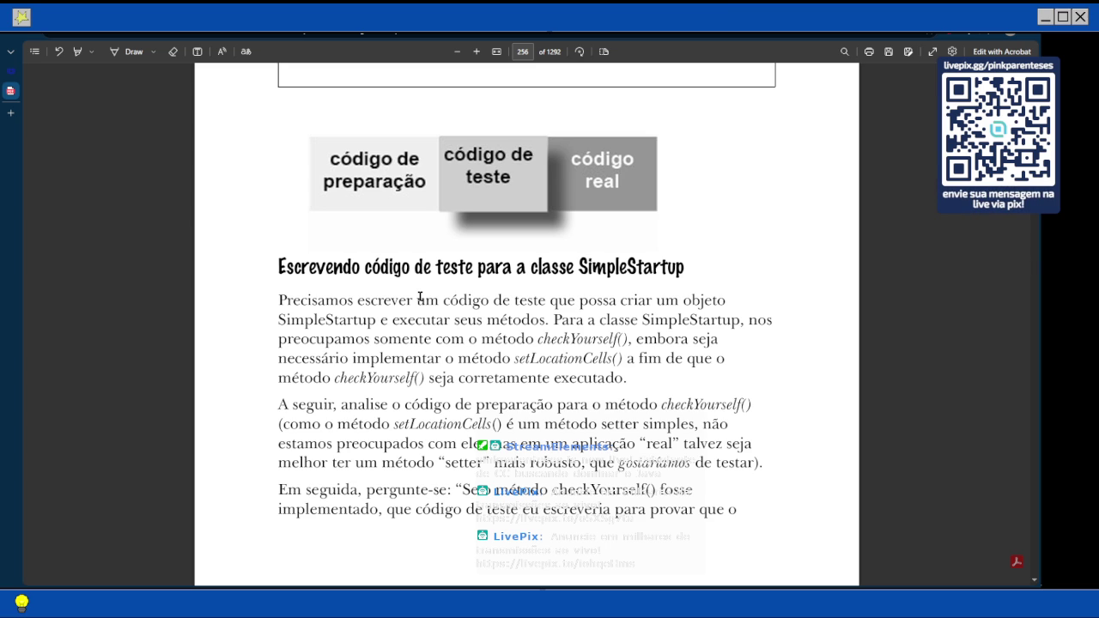
- Scroll down to page 257's 'Vejamos o que devemos testar' list
scroll(420, 297, "down", 4)
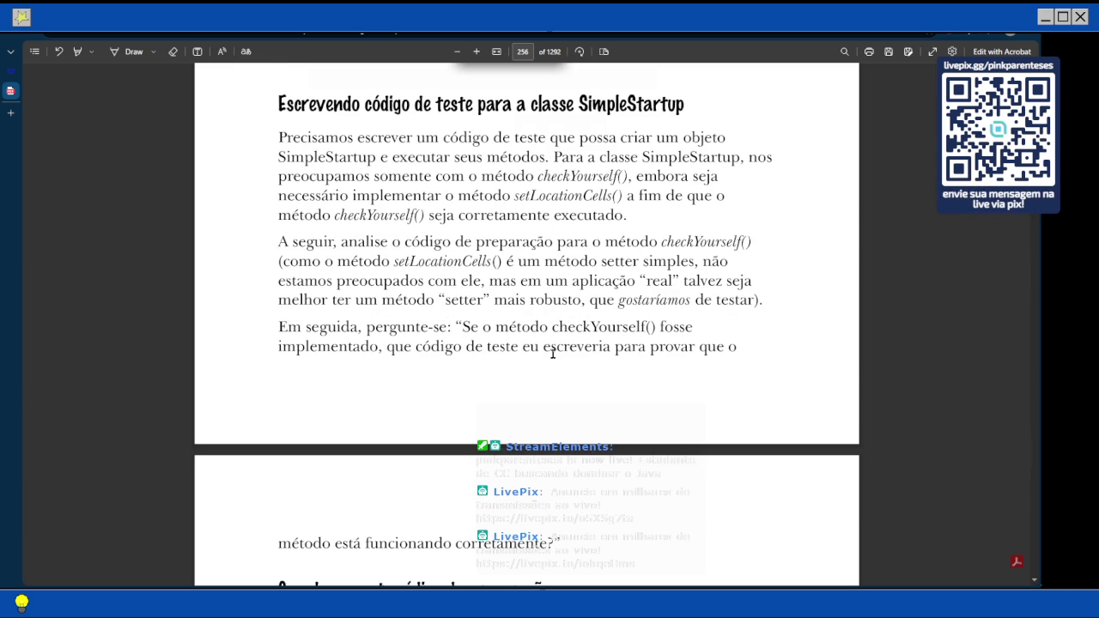
scroll(553, 352, "down", 3)
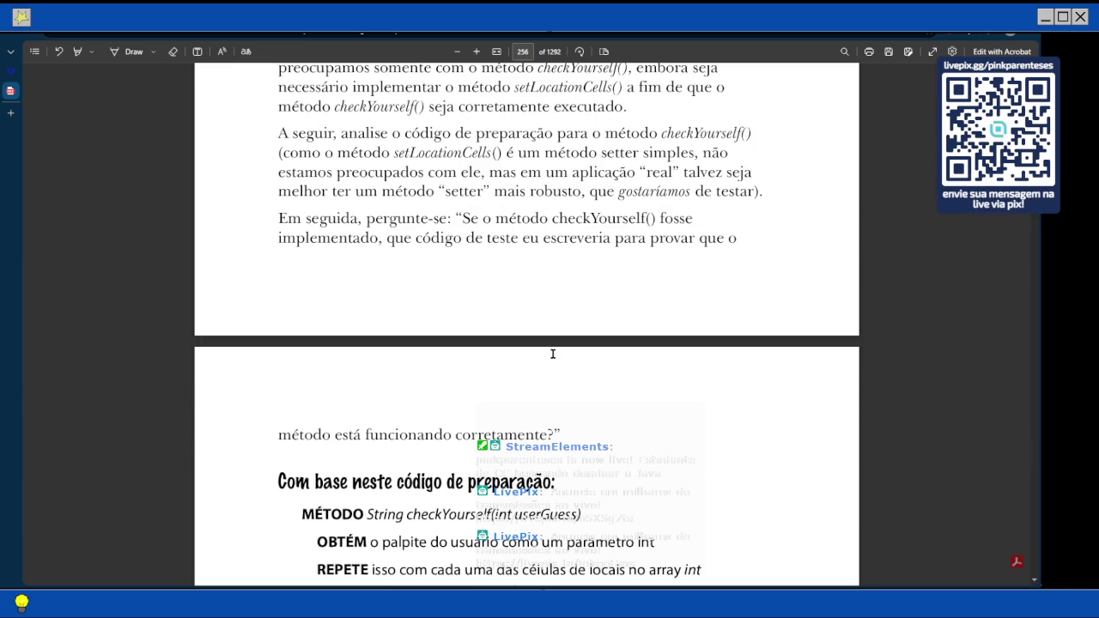
scroll(516, 327, "down", 3)
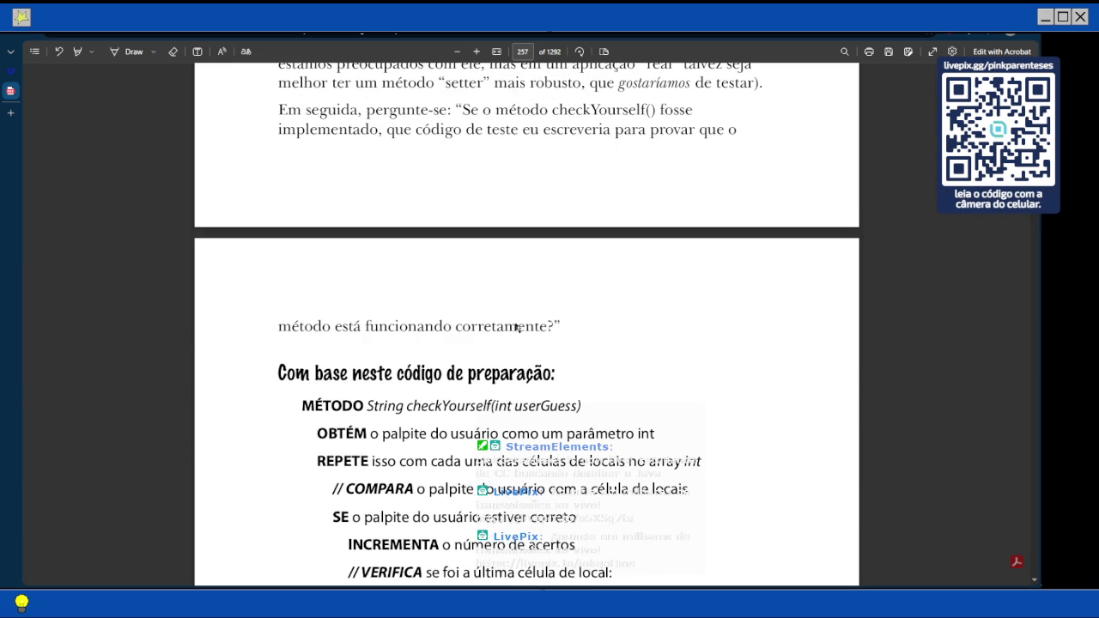
scroll(516, 327, "down", 3)
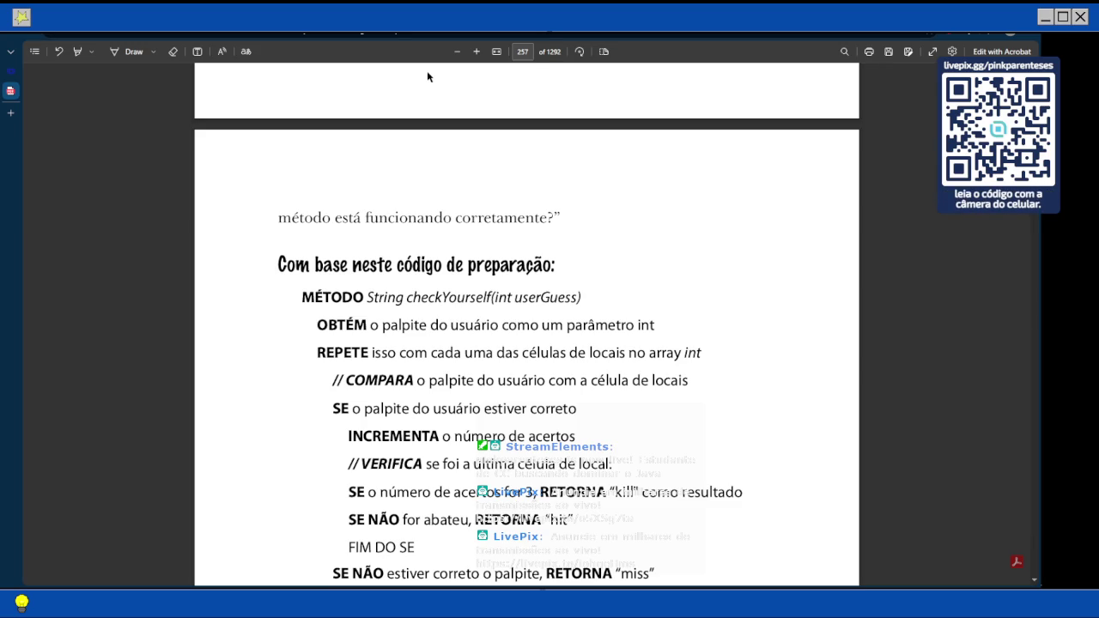
scroll(427, 77, "down", 1)
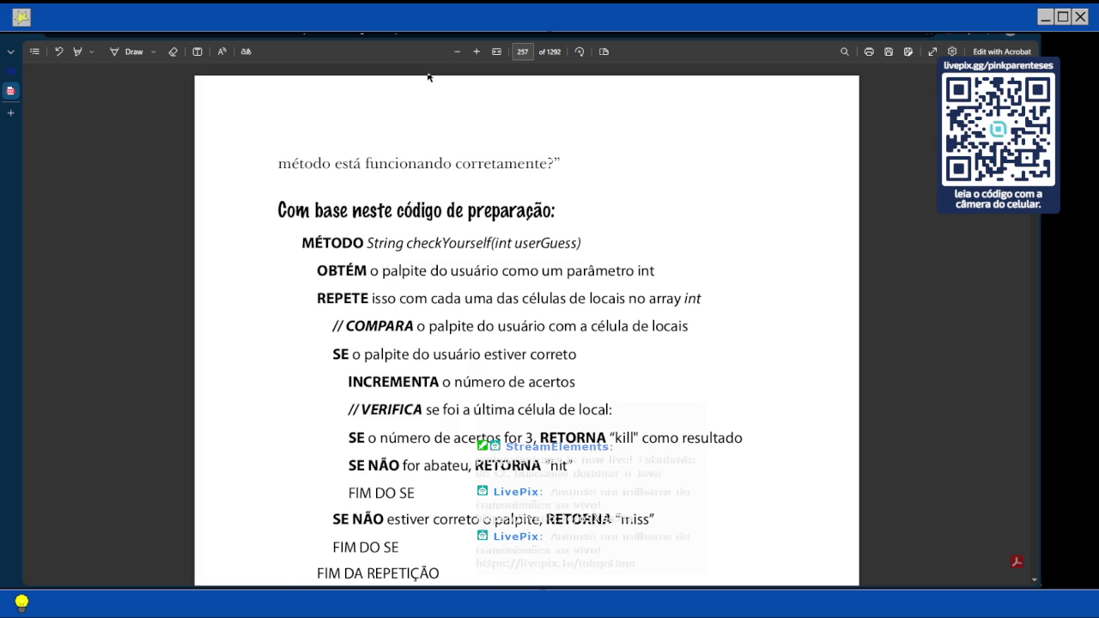
scroll(428, 77, "down", 1)
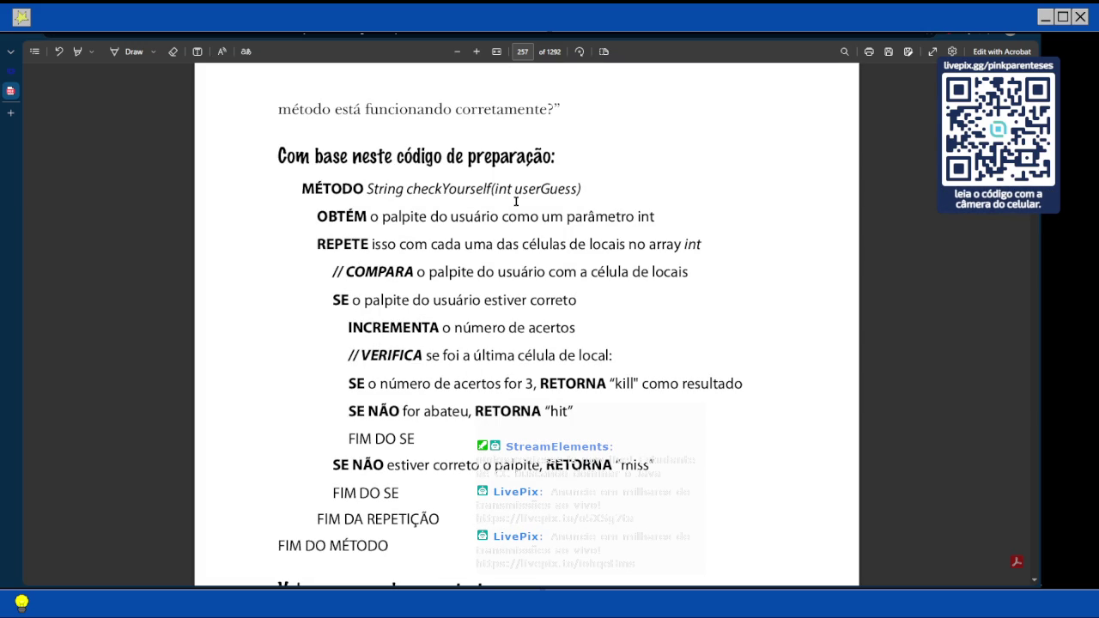
scroll(515, 200, "down", 3)
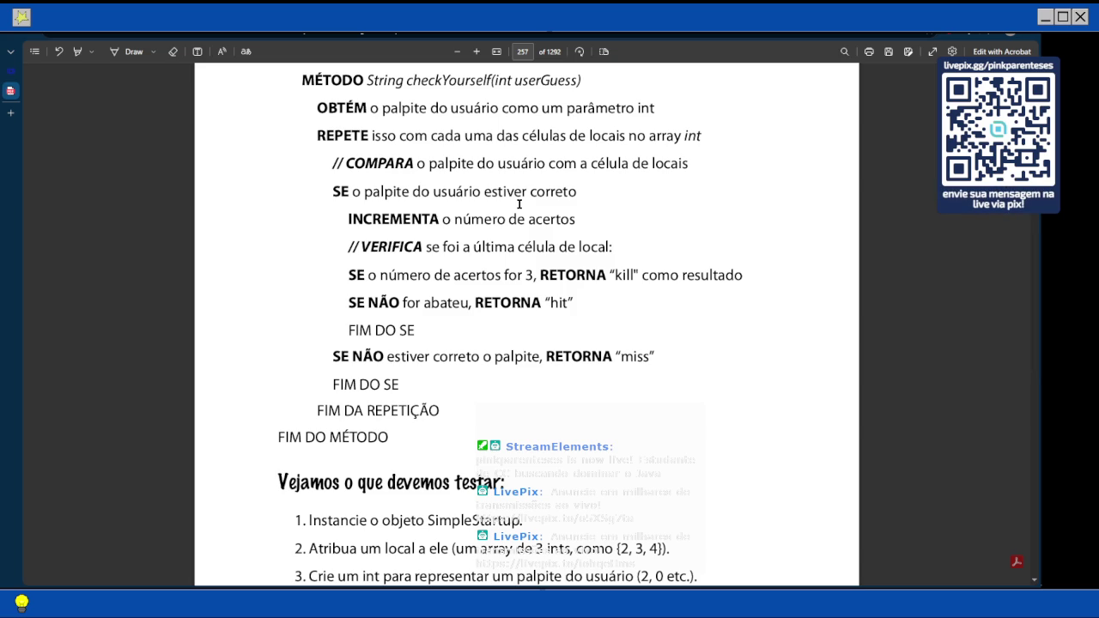
- Scroll past list items 4 and 5 to page 258's código de teste diagram and Q&A
scroll(519, 203, "down", 2)
scroll(518, 204, "down", 1)
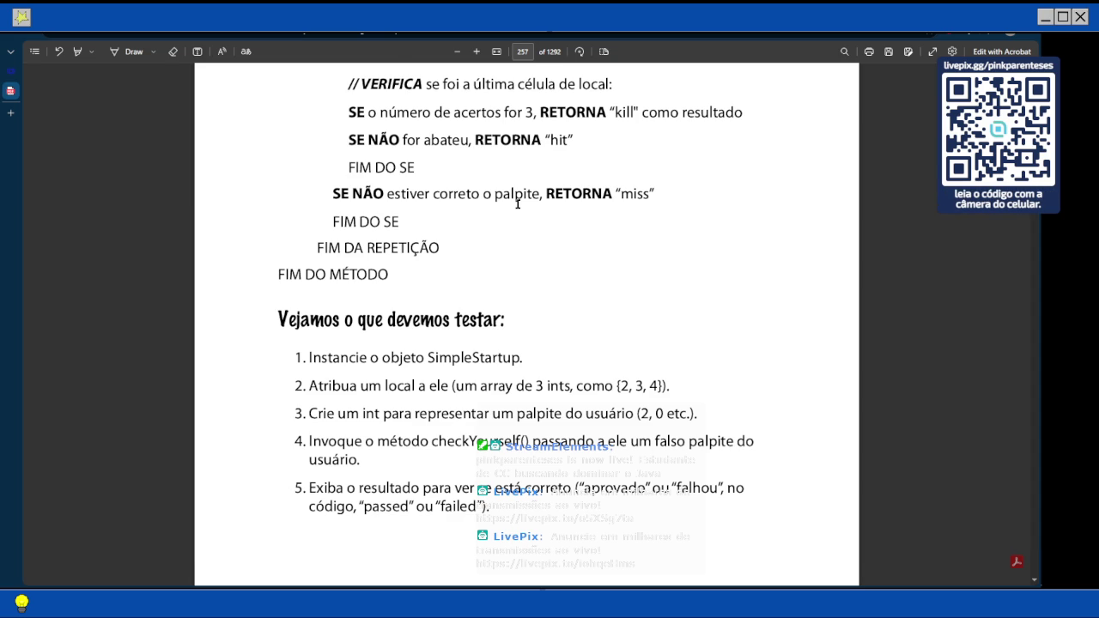
scroll(515, 206, "down", 1)
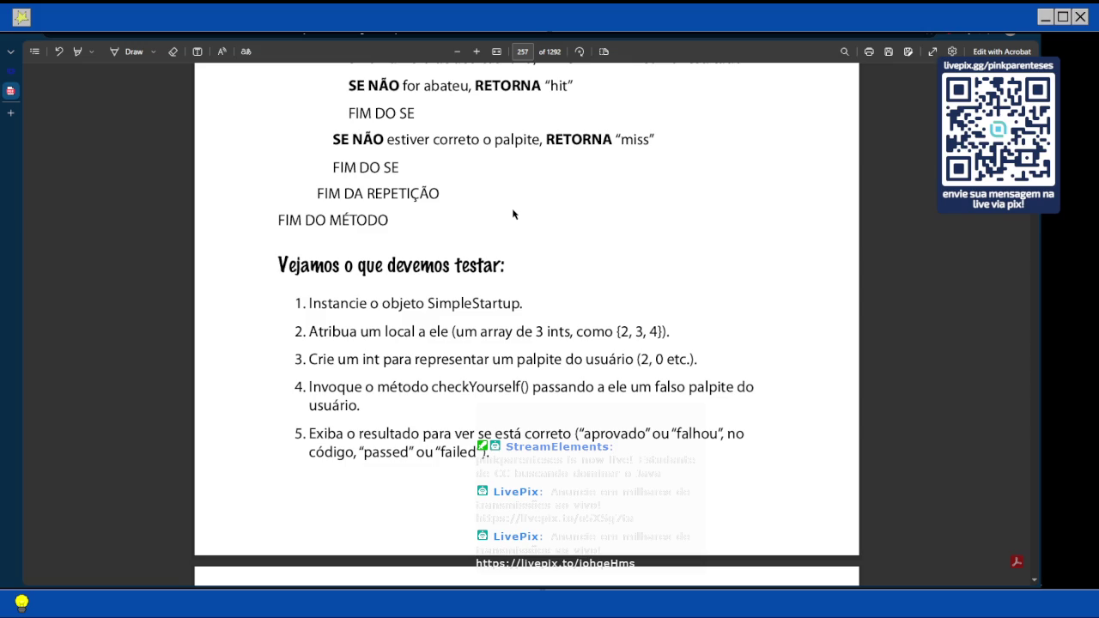
scroll(513, 214, "down", 5)
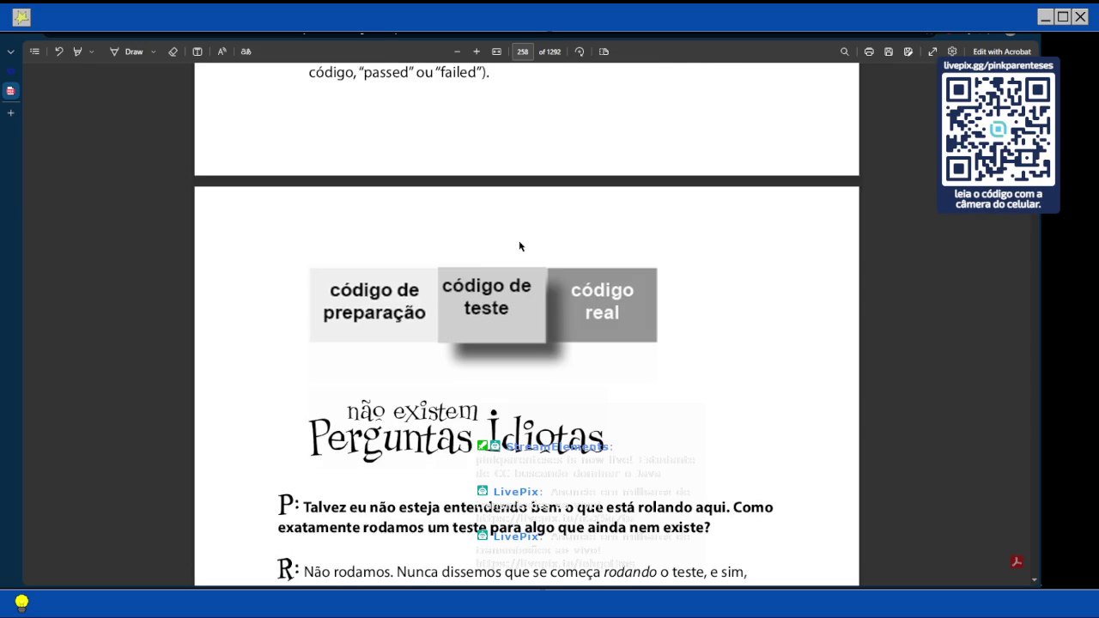
- Scroll down through the page 258 Q&A, then back up to page 257's five test steps
scroll(518, 243, "down", 2)
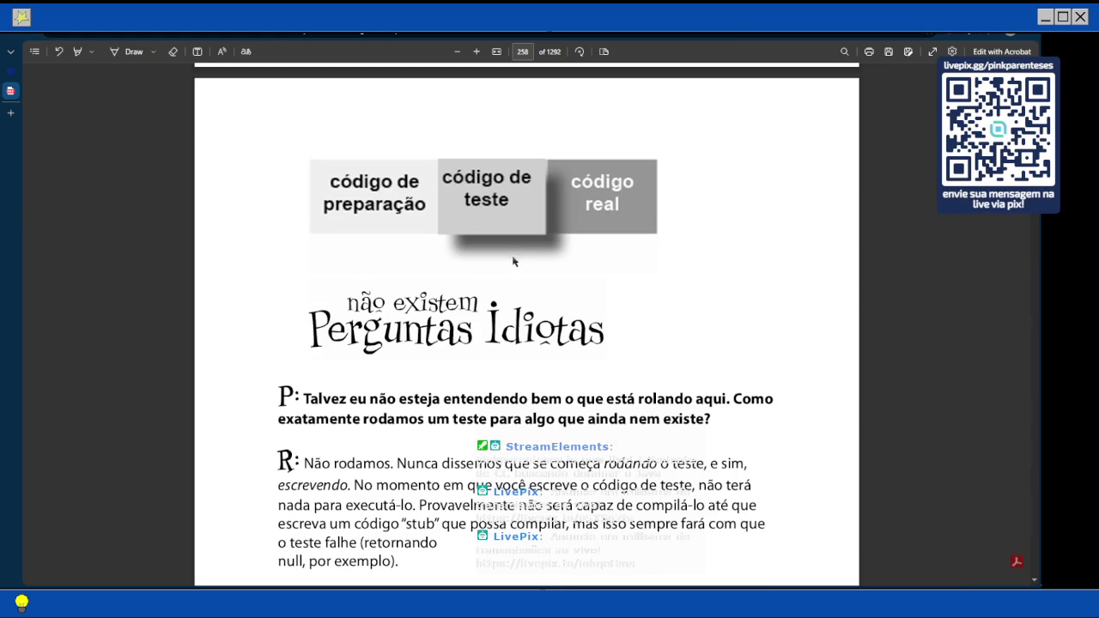
scroll(511, 271, "down", 1)
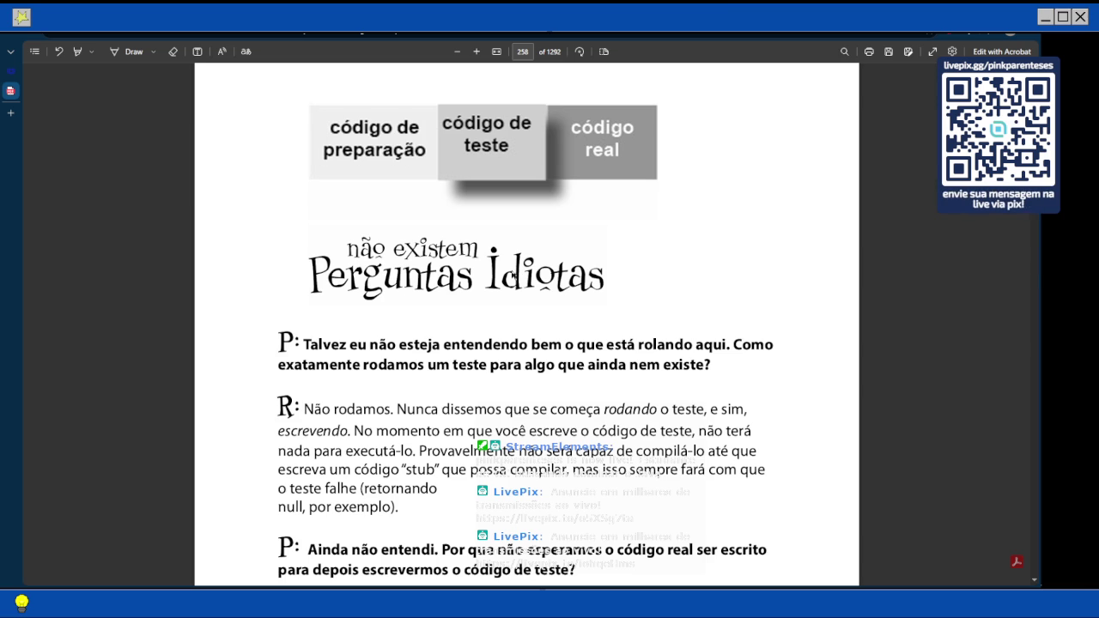
scroll(512, 274, "down", 1)
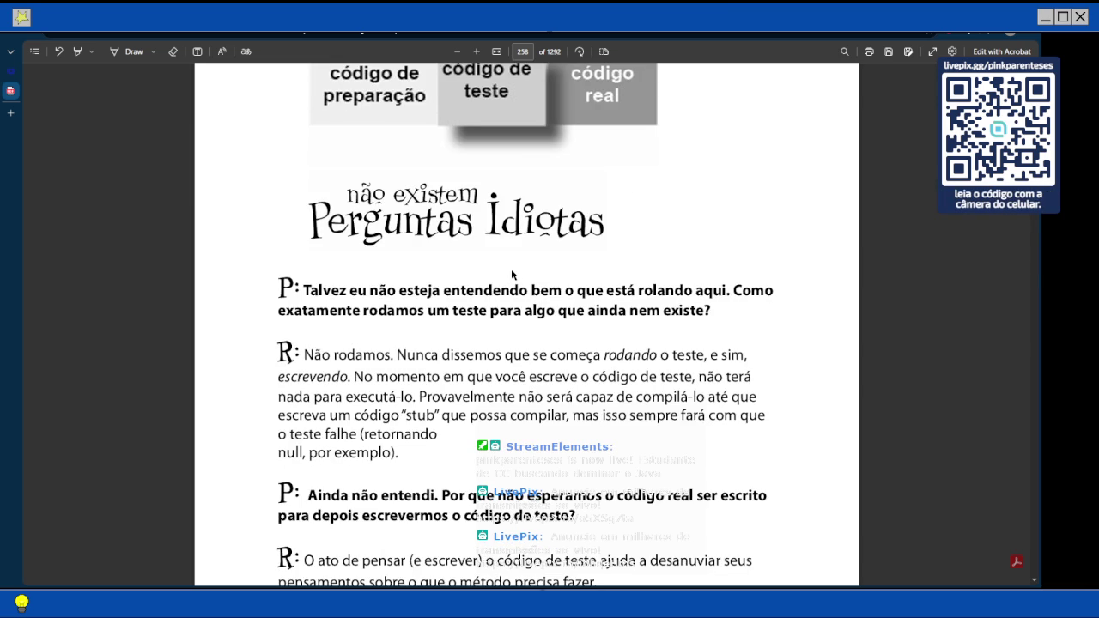
scroll(511, 274, "up", 4)
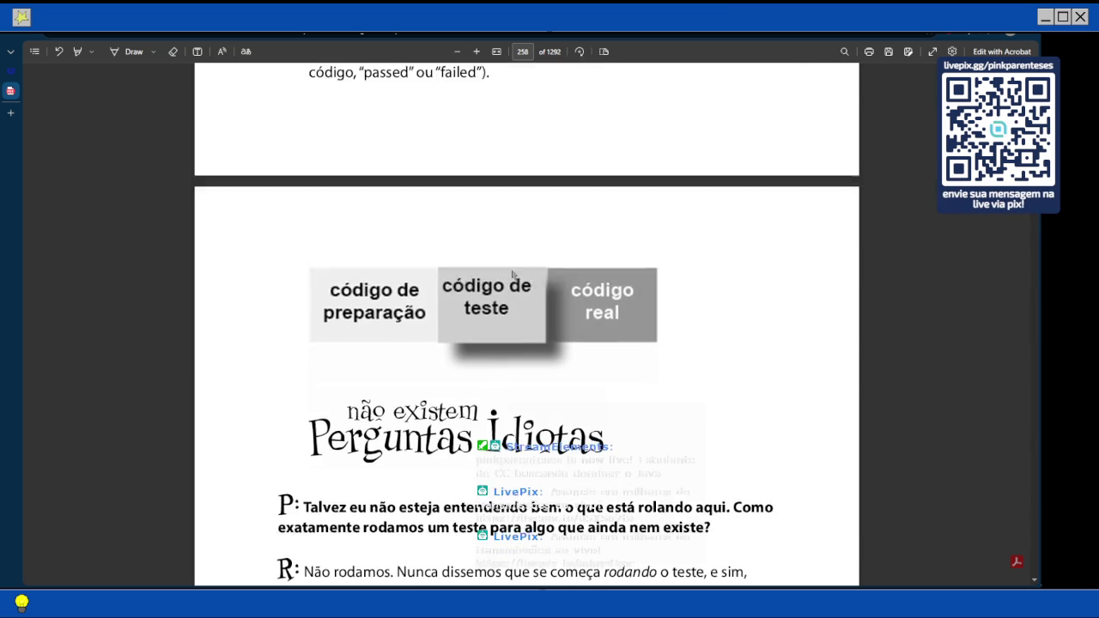
scroll(512, 274, "up", 8)
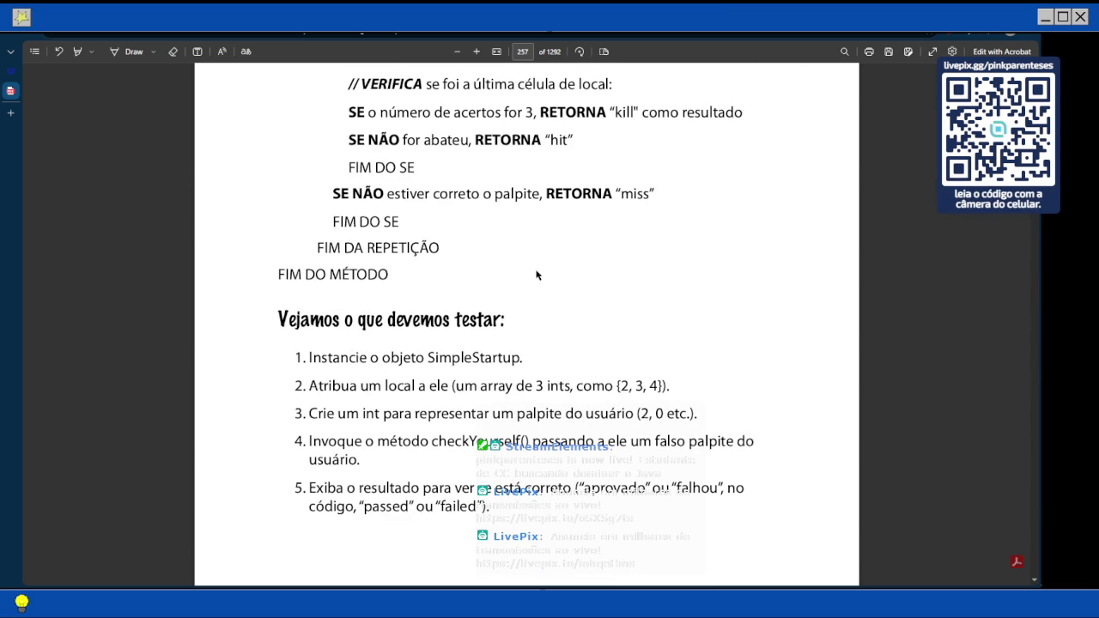
- Bring the blank space under step 5 on page 257 into view and select the Add text tool
scroll(540, 275, "down", 1)
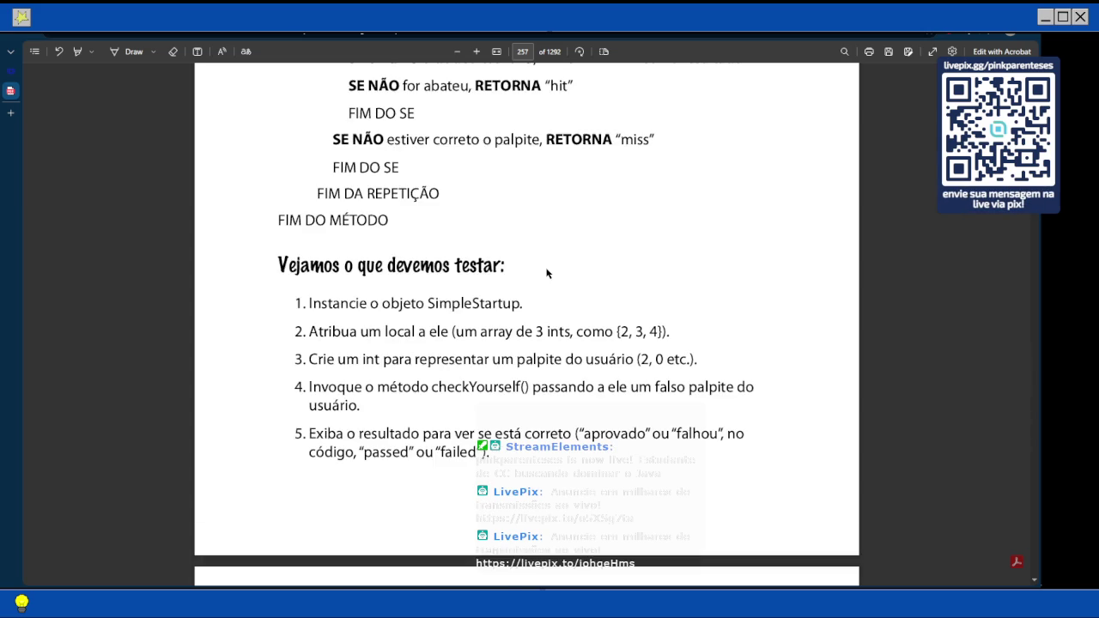
scroll(544, 274, "down", 2)
scroll(546, 273, "down", 2)
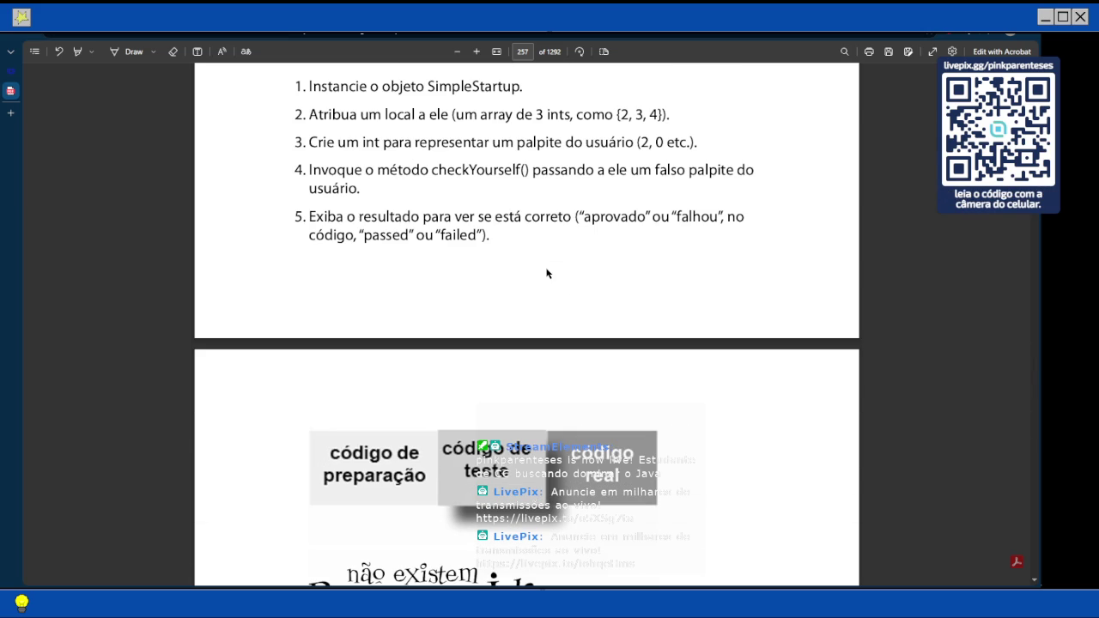
scroll(546, 273, "down", 6)
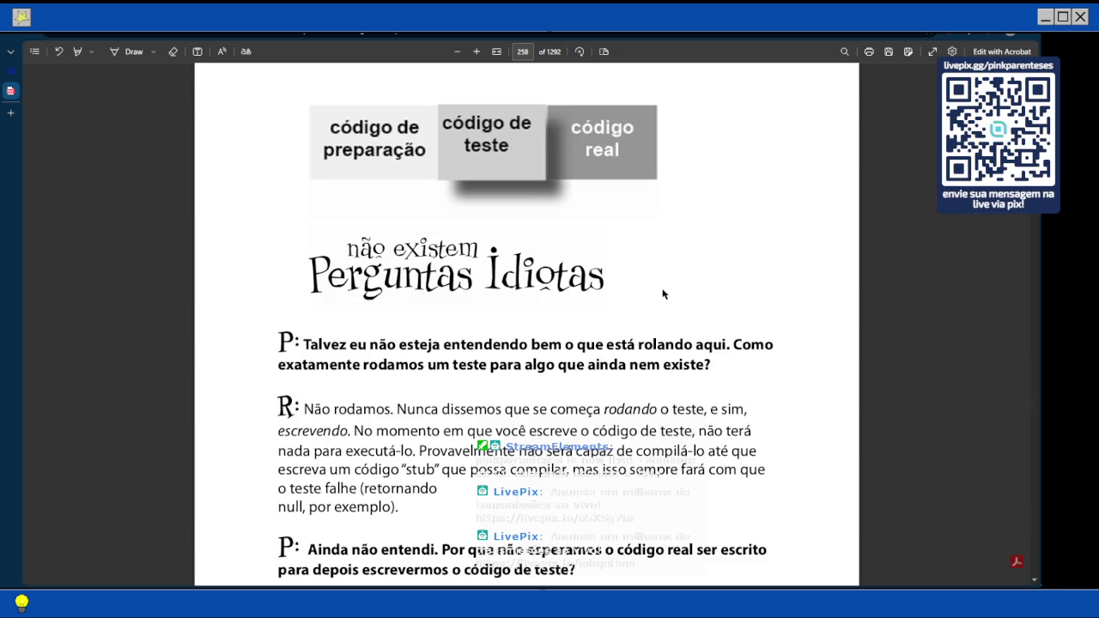
scroll(655, 339, "down", 1)
scroll(656, 344, "down", 3)
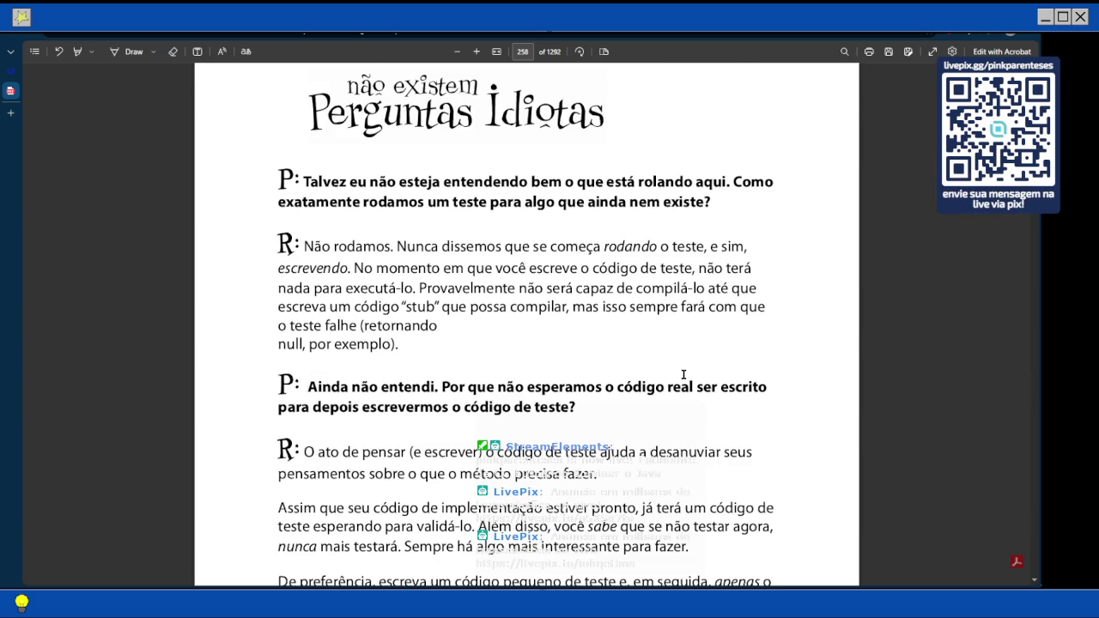
scroll(684, 375, "down", 3)
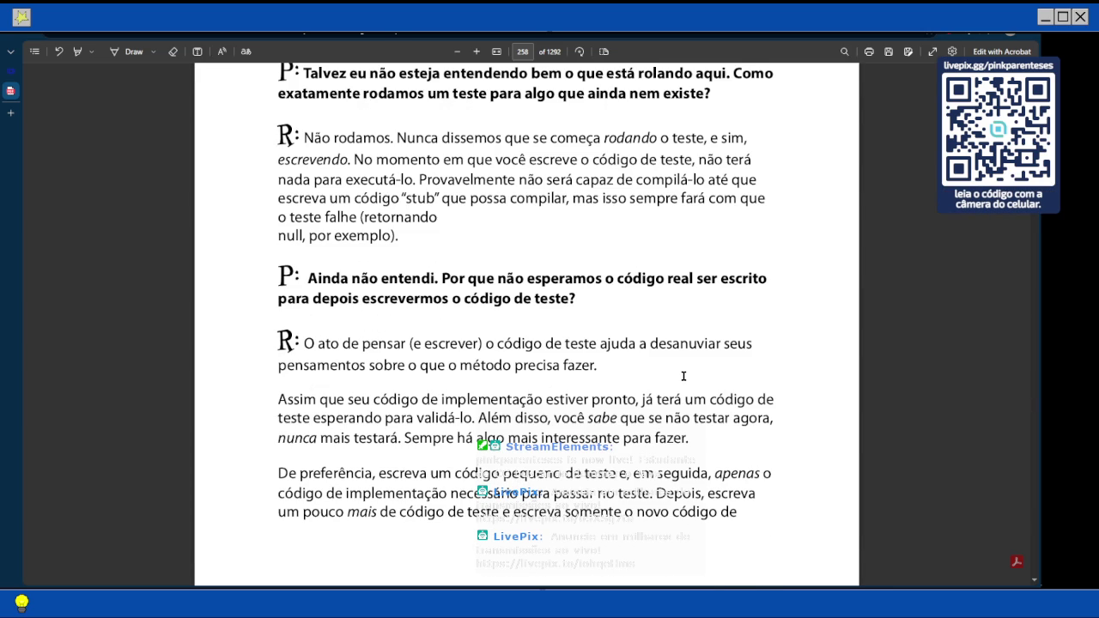
scroll(683, 375, "down", 1)
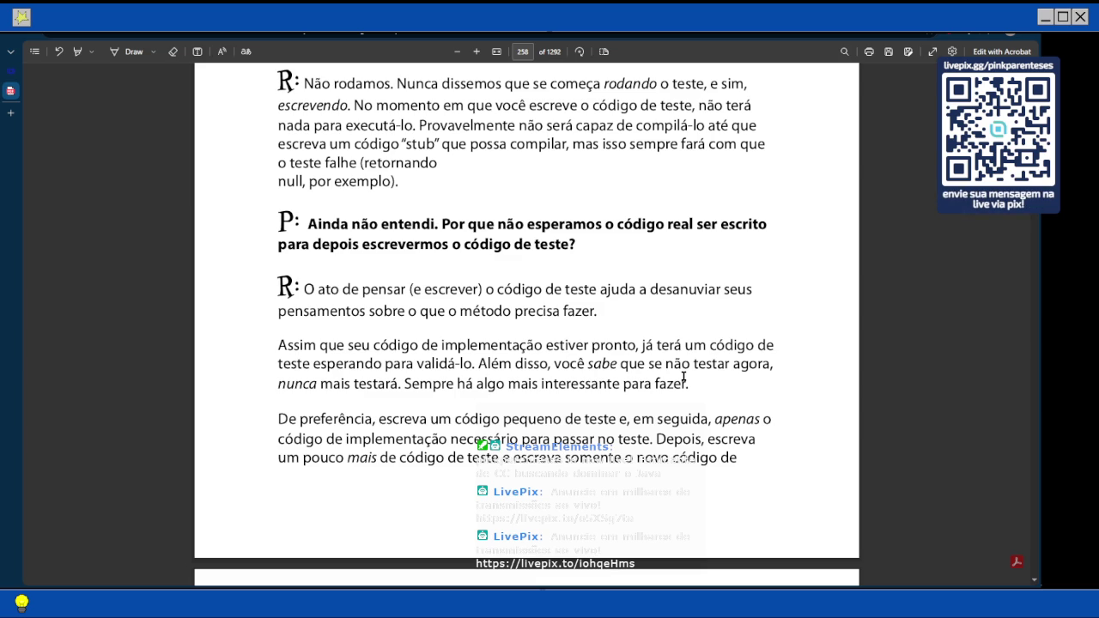
scroll(683, 376, "up", 1)
scroll(683, 376, "up", 4)
scroll(683, 376, "up", 4)
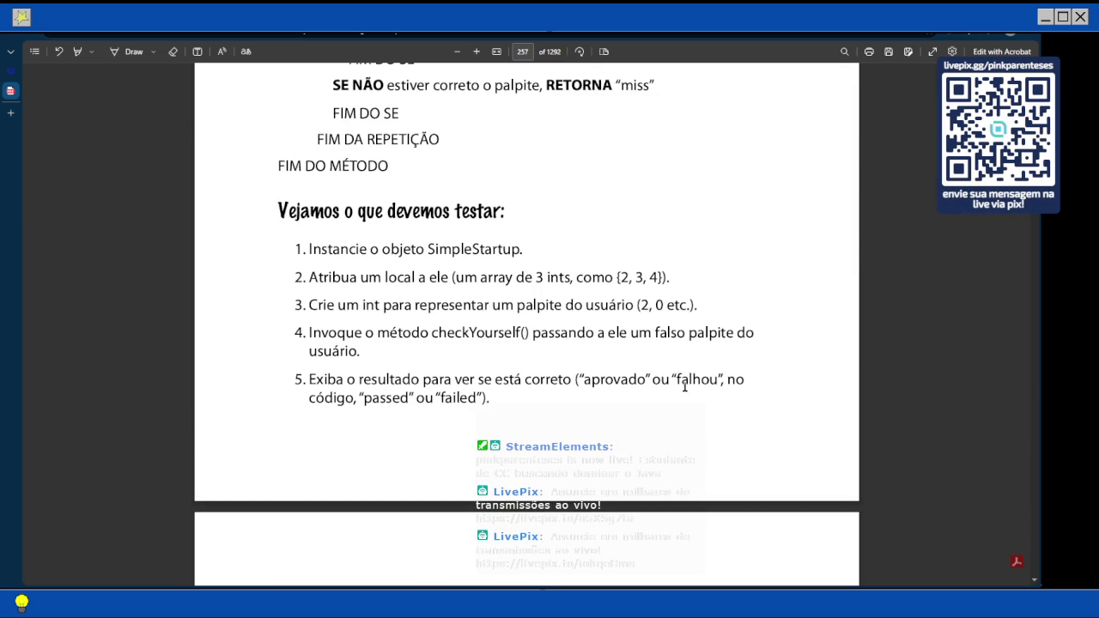
scroll(685, 387, "down", 1)
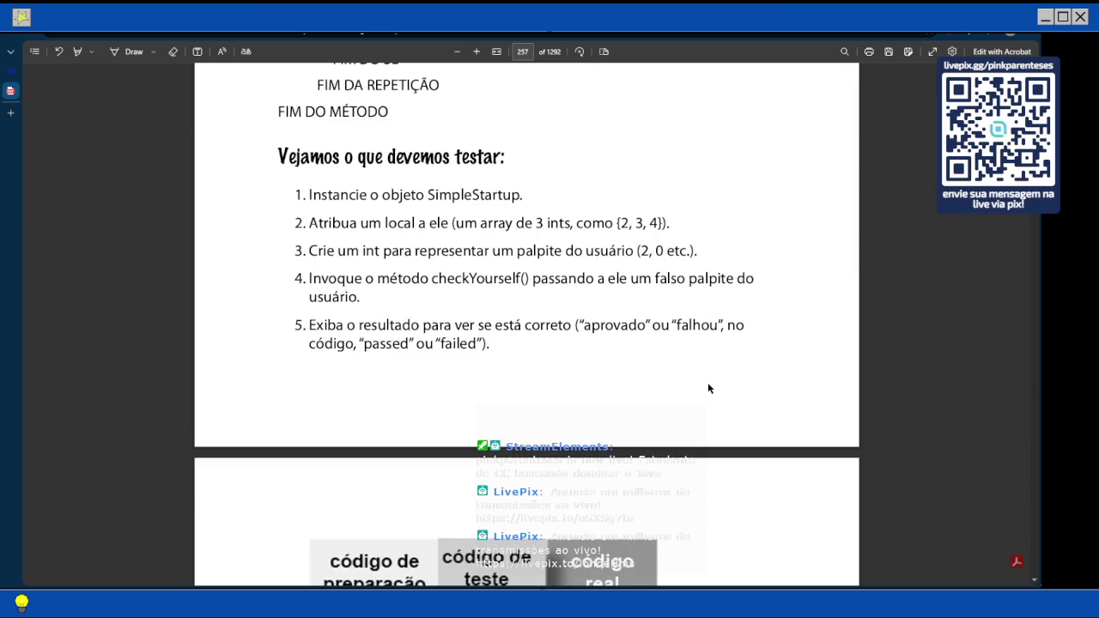
left_click(197, 51)
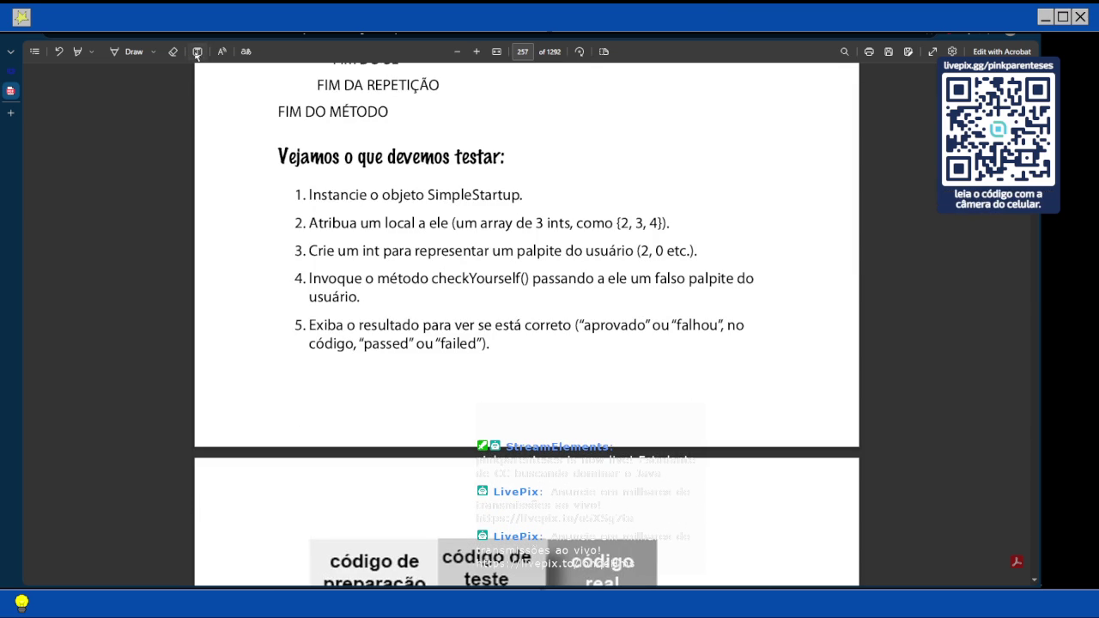
- Place a text note below step 5 reading 'user's guess: 2'
left_click(318, 373)
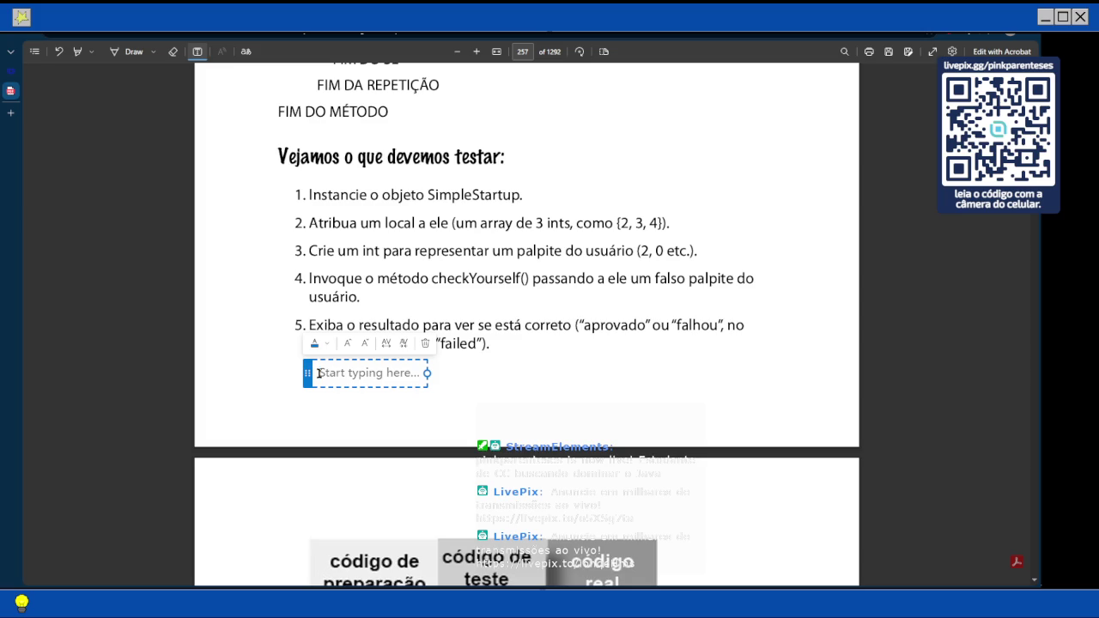
type("1")
type("user")
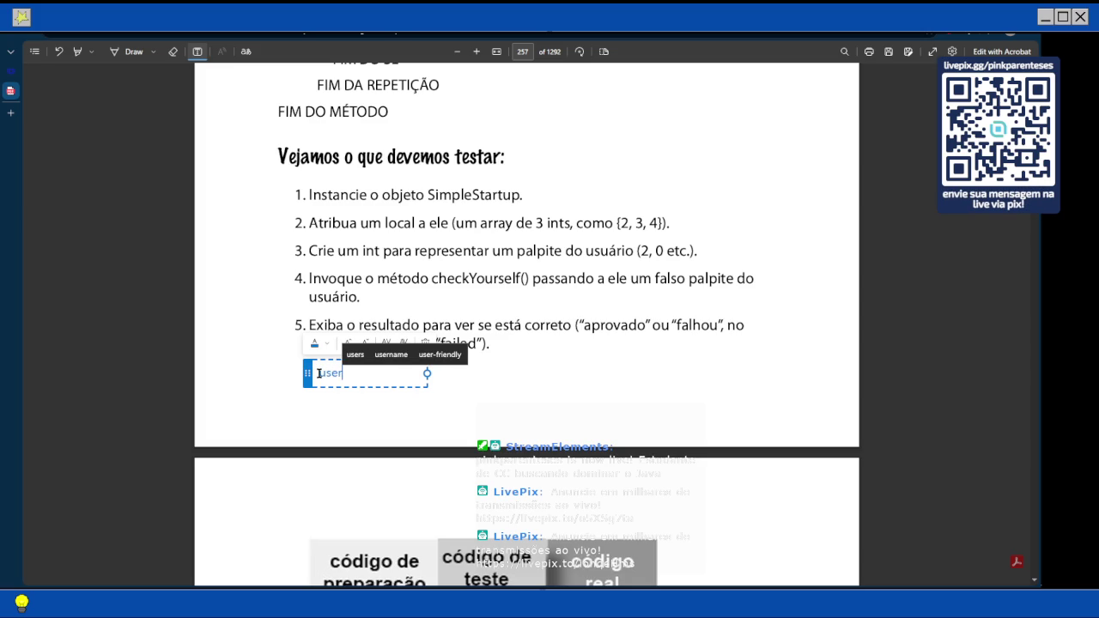
type("'s guess:")
key("Return")
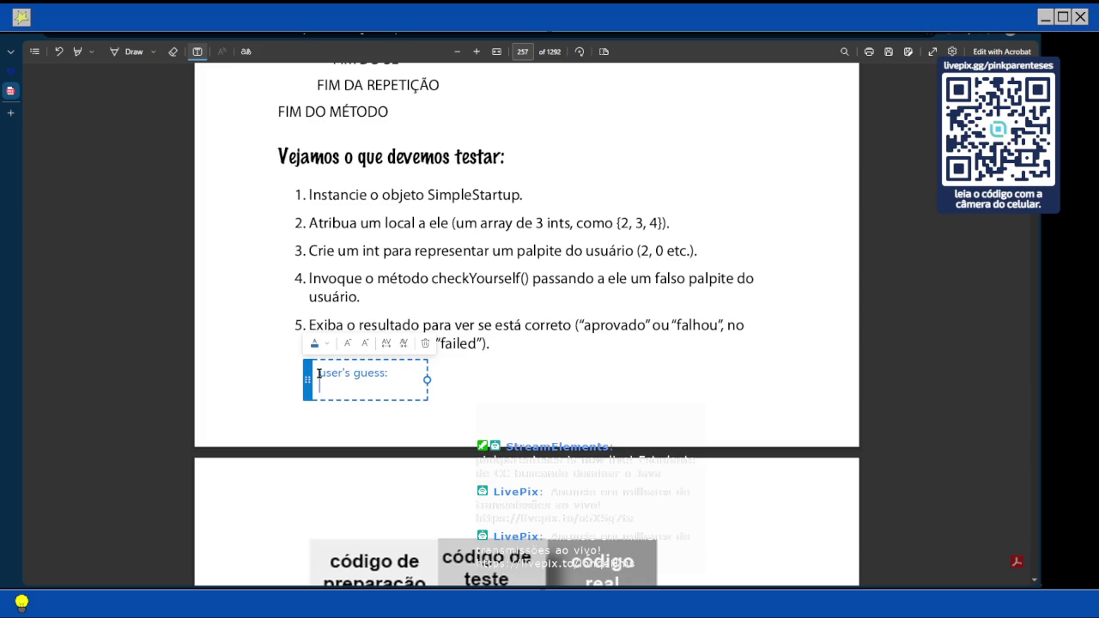
type("2")
key("BackSpace")
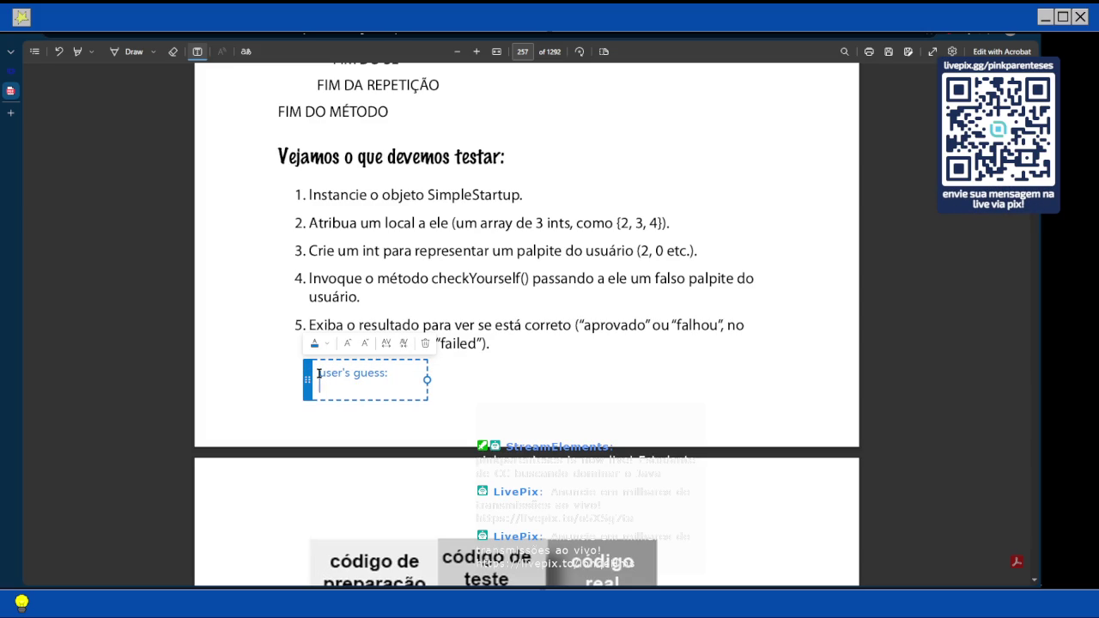
key("BackSpace")
type("2")
- Add the lines 'checkYourself output:' and 'passed' to the note
key("Return")
type("chec")
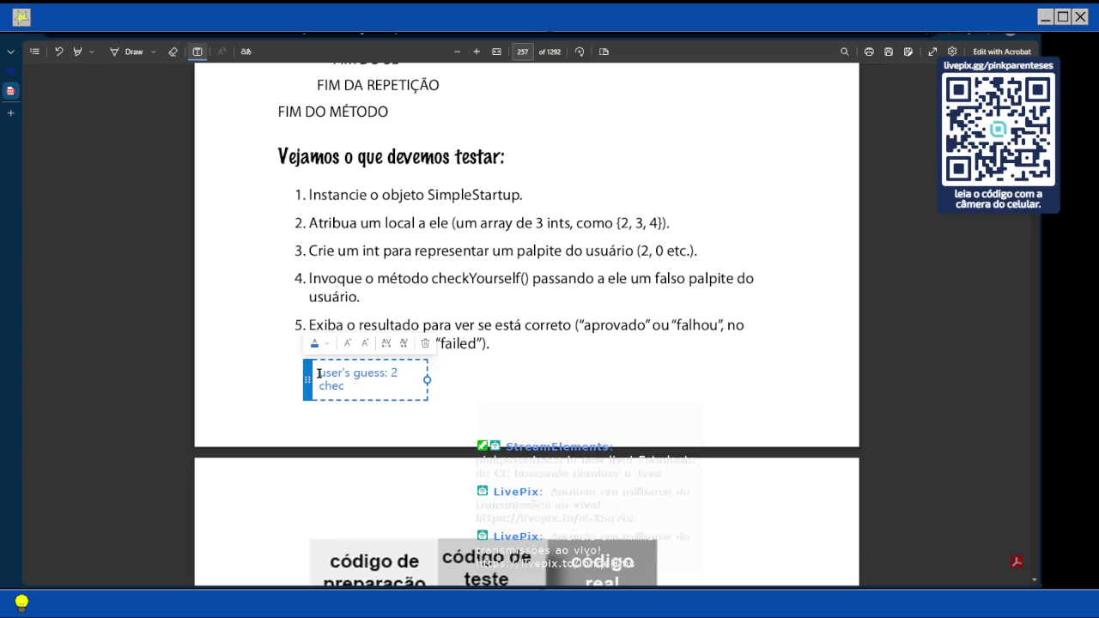
type("kYourse")
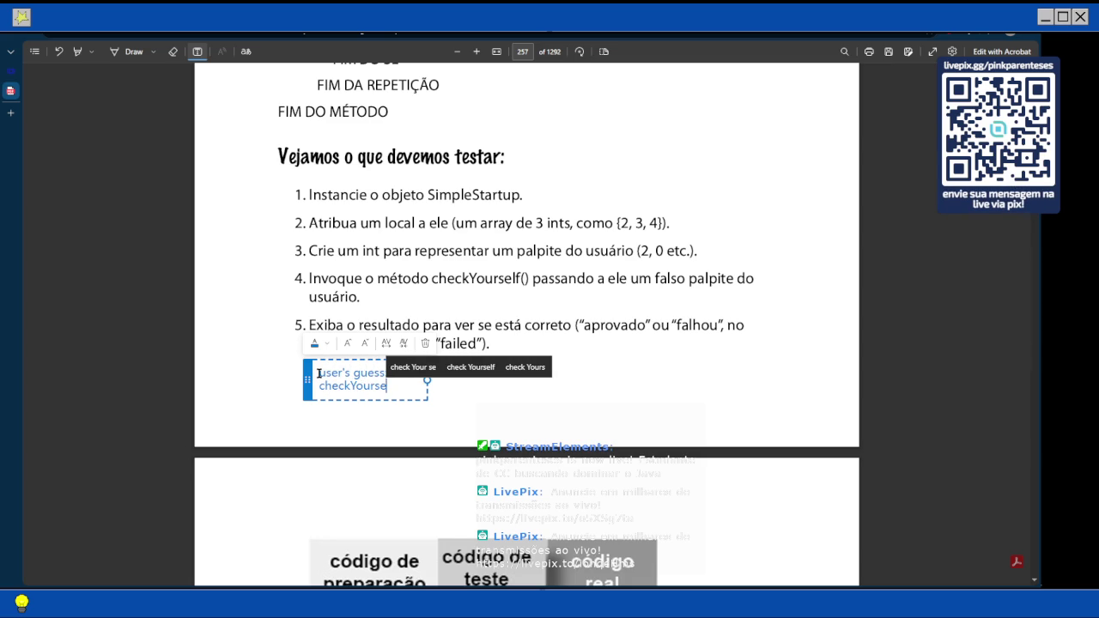
type("lf's")
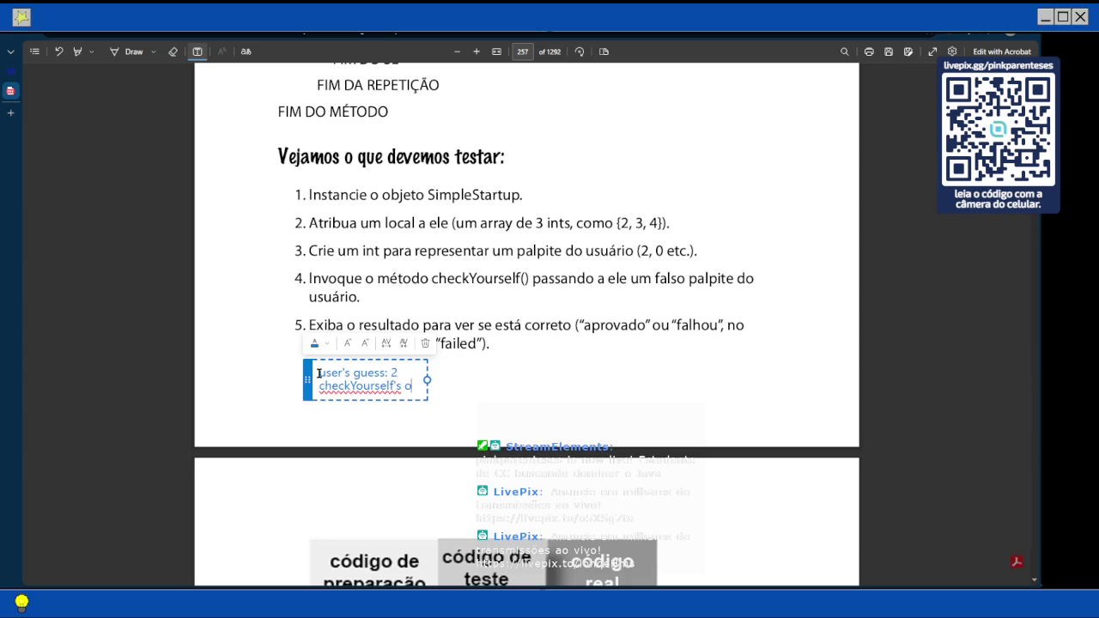
key("BackSpace")
type("f outp")
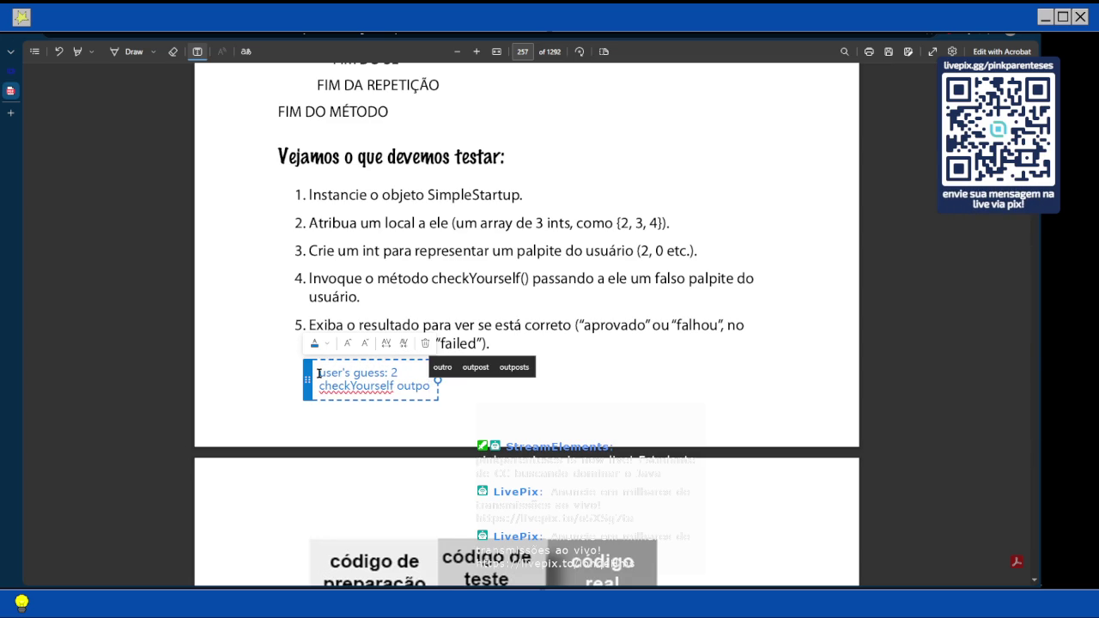
type("ut:")
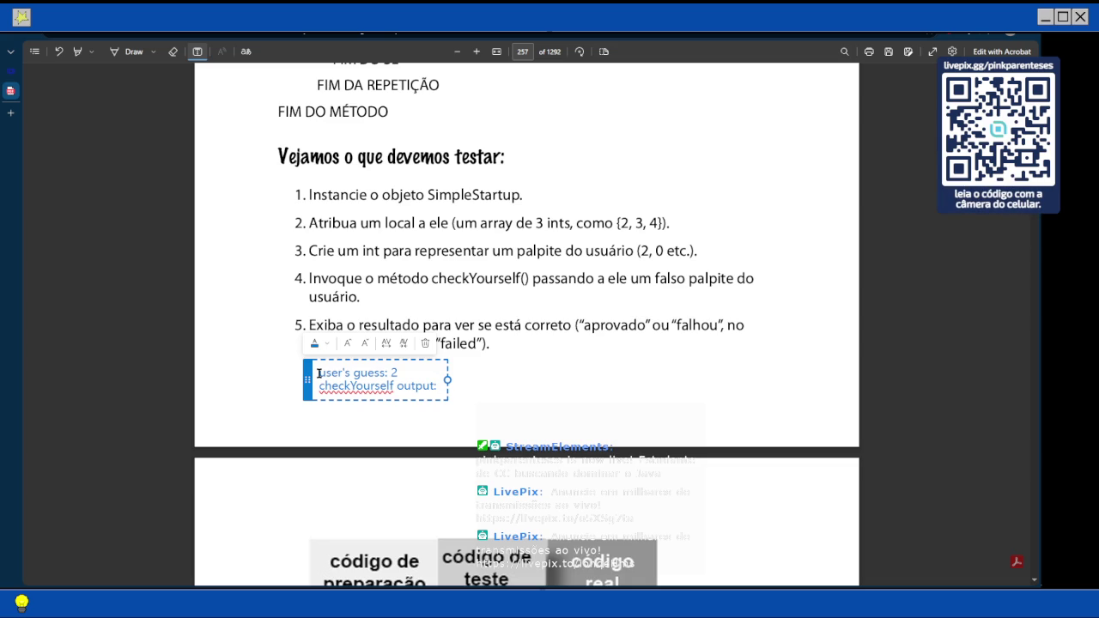
key("Return")
type("pa")
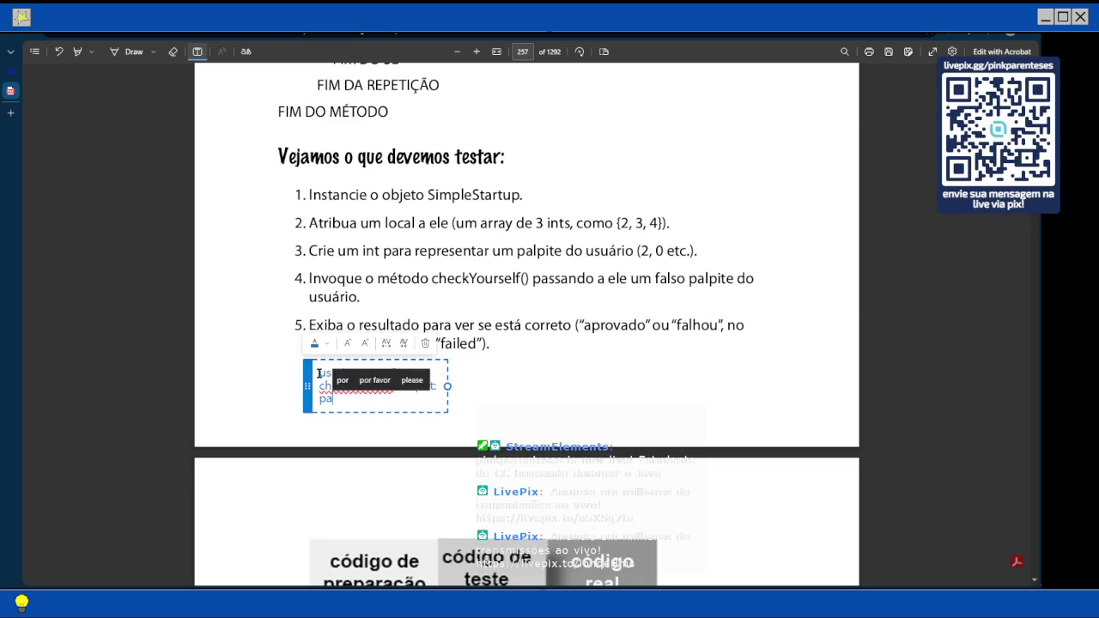
type("ssed")
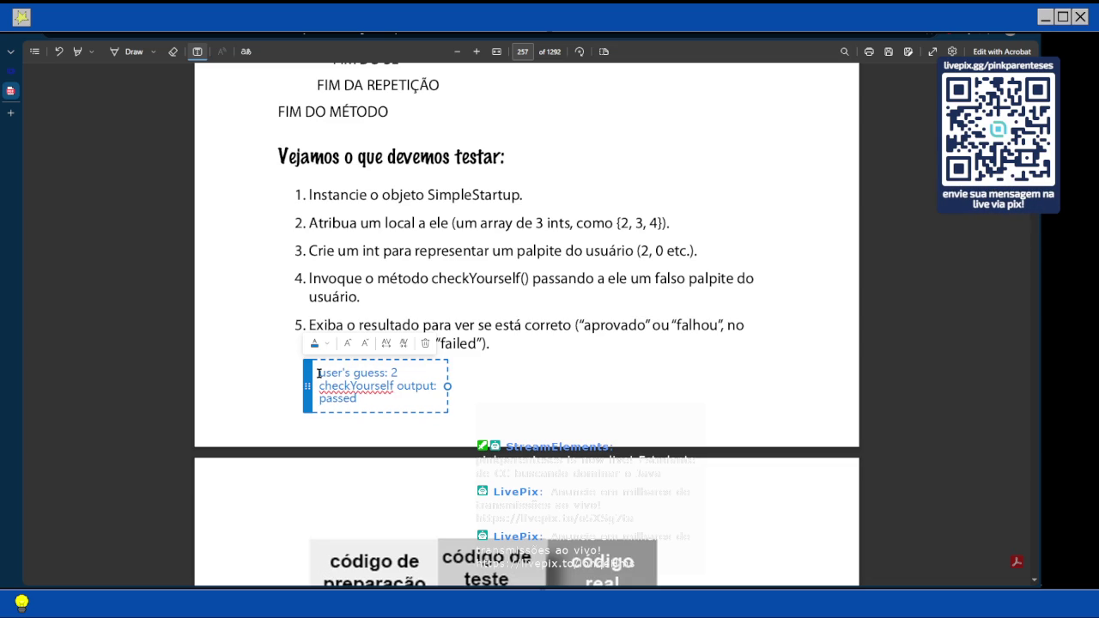
- Insert a new first line 'Cells[ocation(int loc(2,3,4)' above the user's guess line
key("Up")
key("Up")
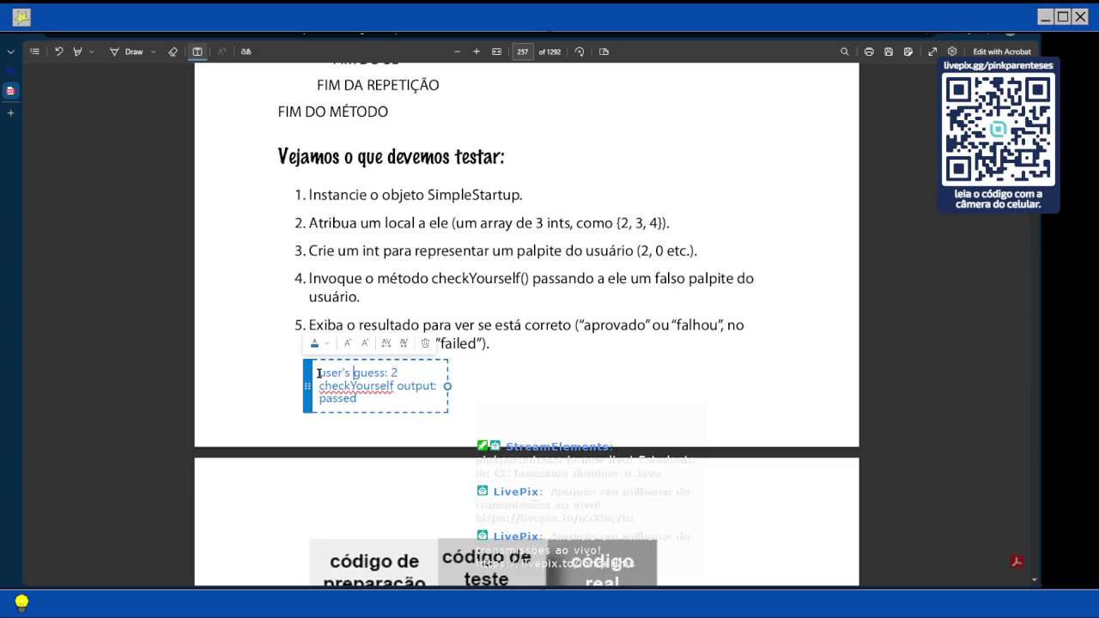
left_click(318, 373)
key("Return")
key("Up")
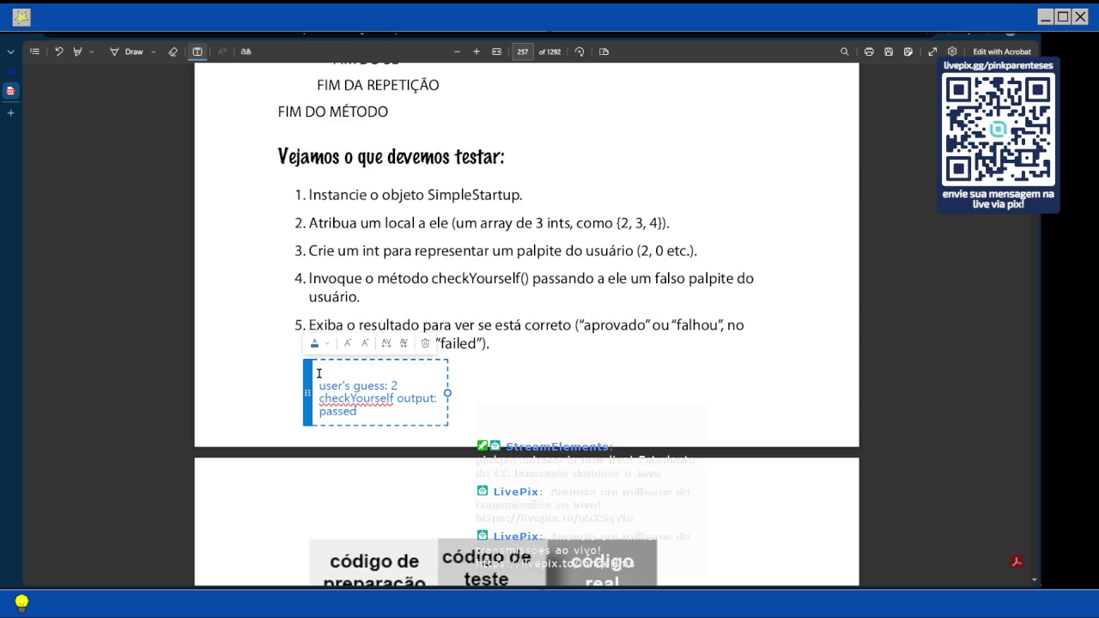
type("Cell")
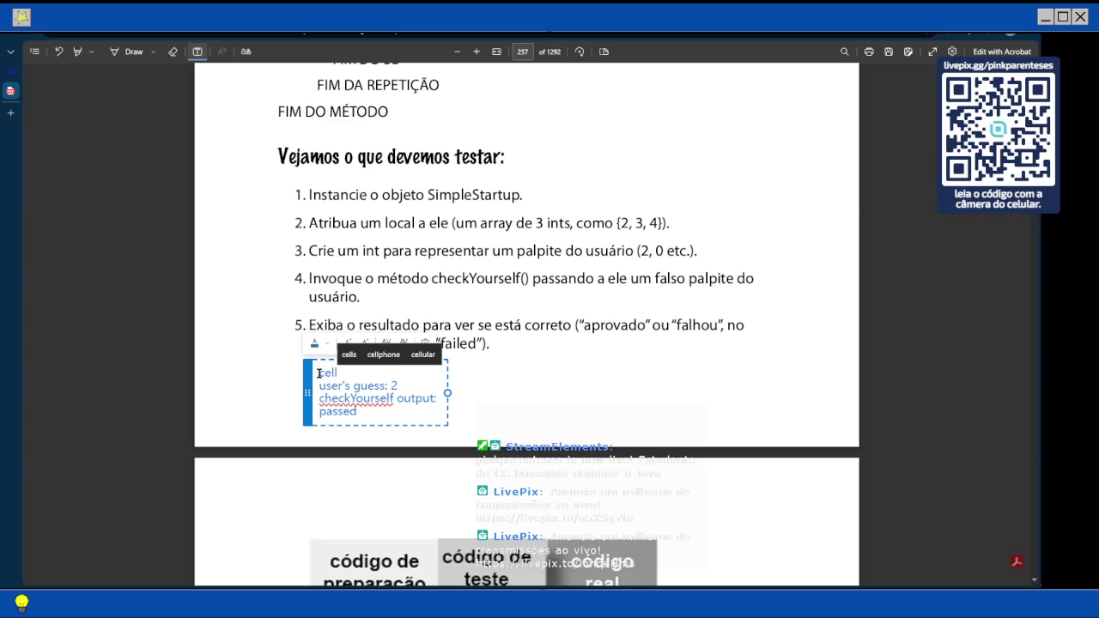
type("s[ocation")
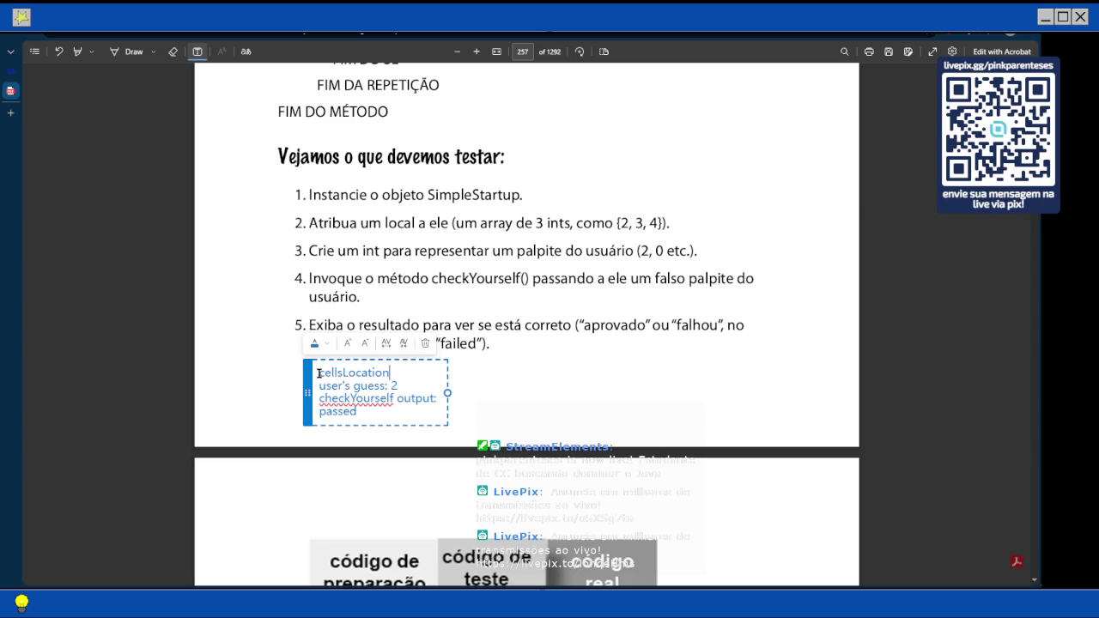
type("(")
type("int")
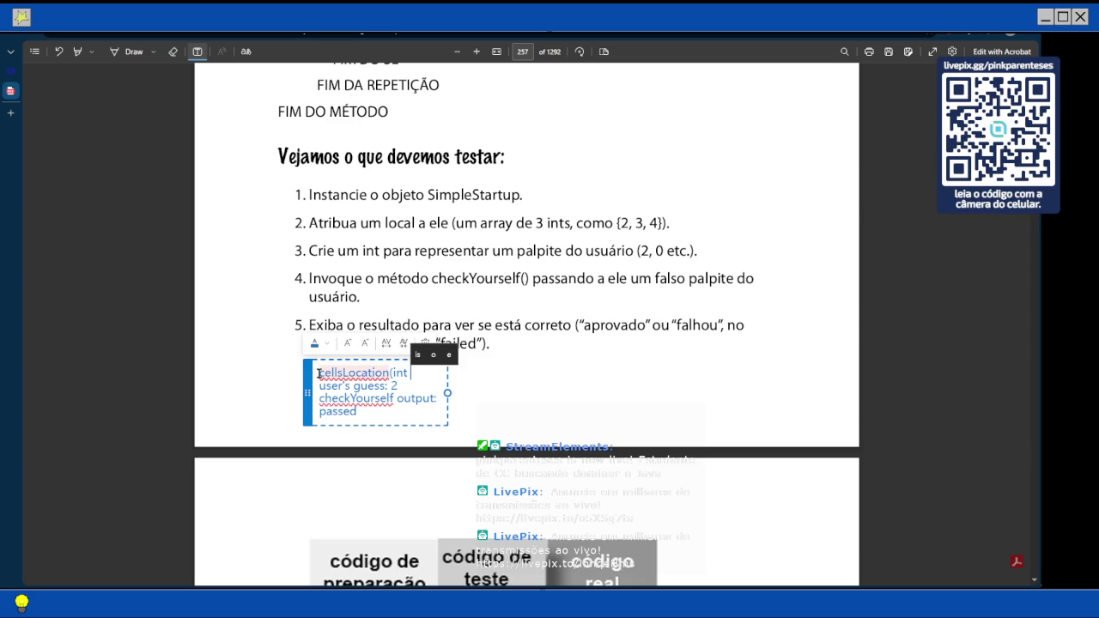
type(" loc")
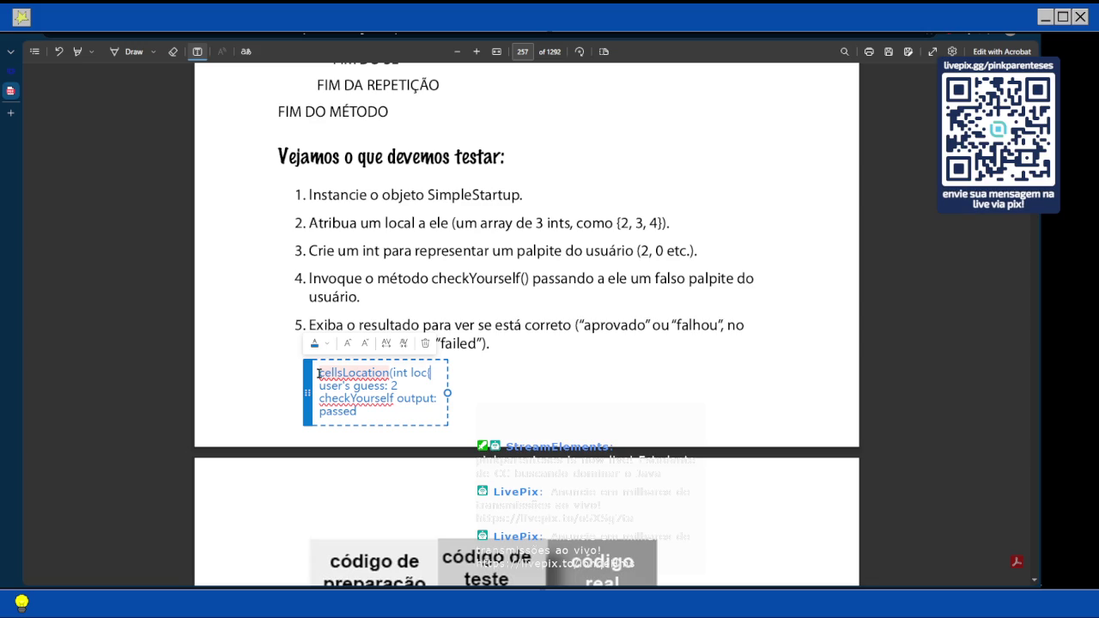
type("(2,3")
type(",4)")
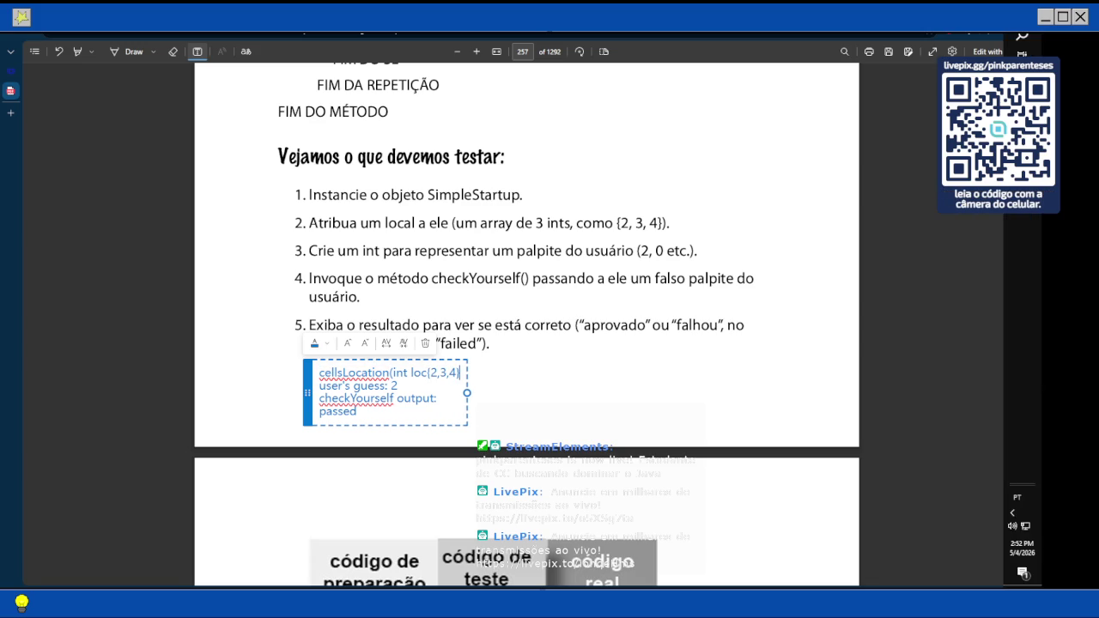
- Commit the note and scroll to page 259's 'Código de teste para a classe SimpleStartup' heading
left_click(486, 373)
scroll(486, 372, "down", 5)
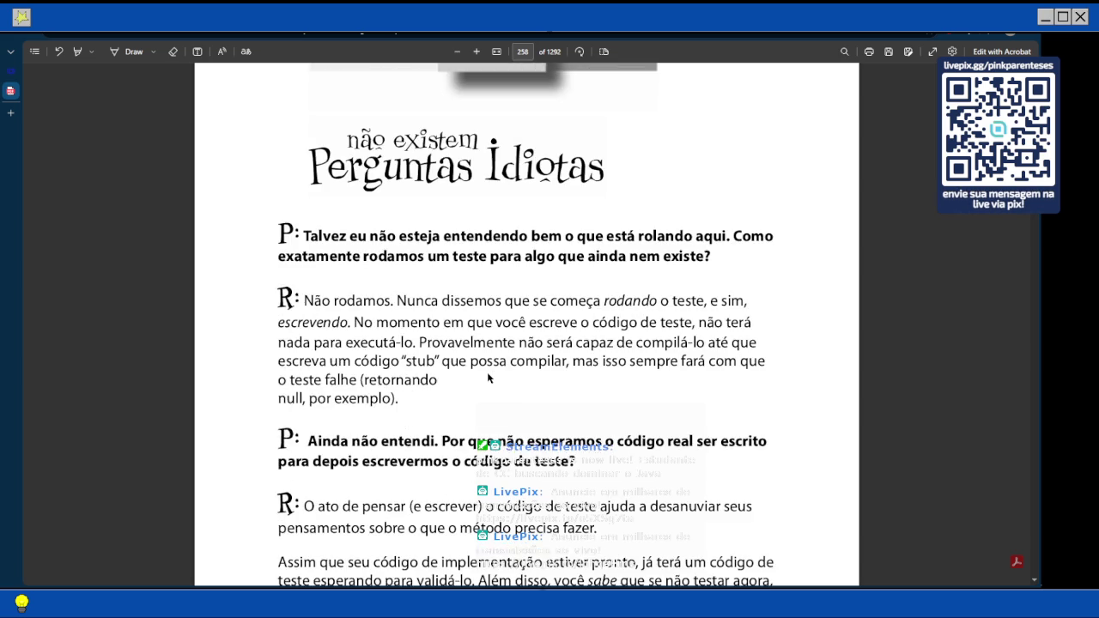
scroll(486, 372, "down", 2)
scroll(487, 372, "down", 1)
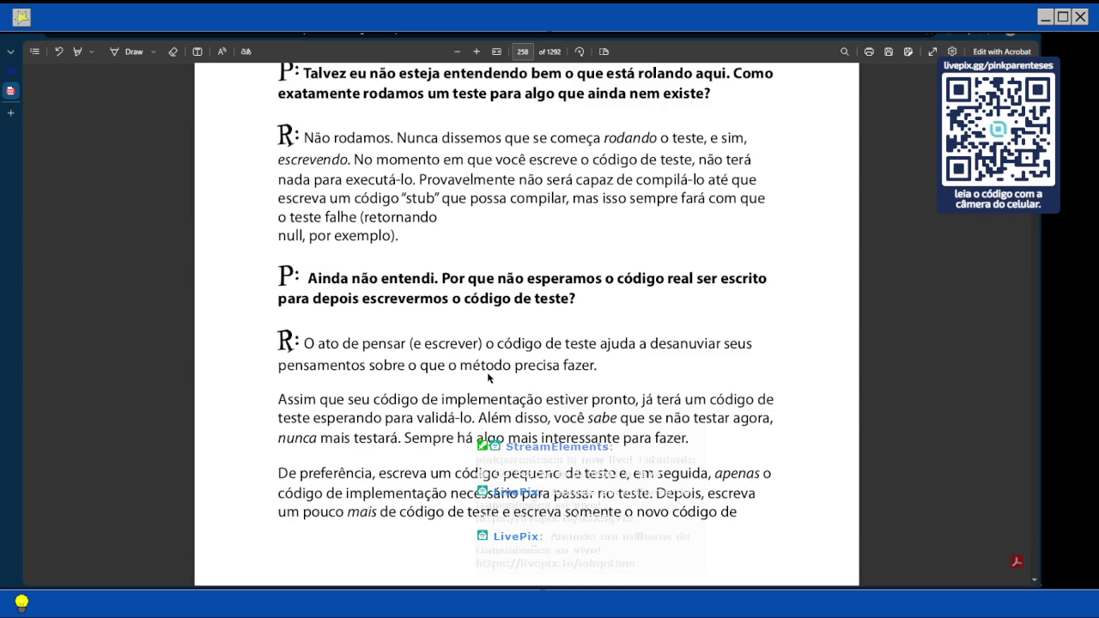
scroll(488, 377, "down", 3)
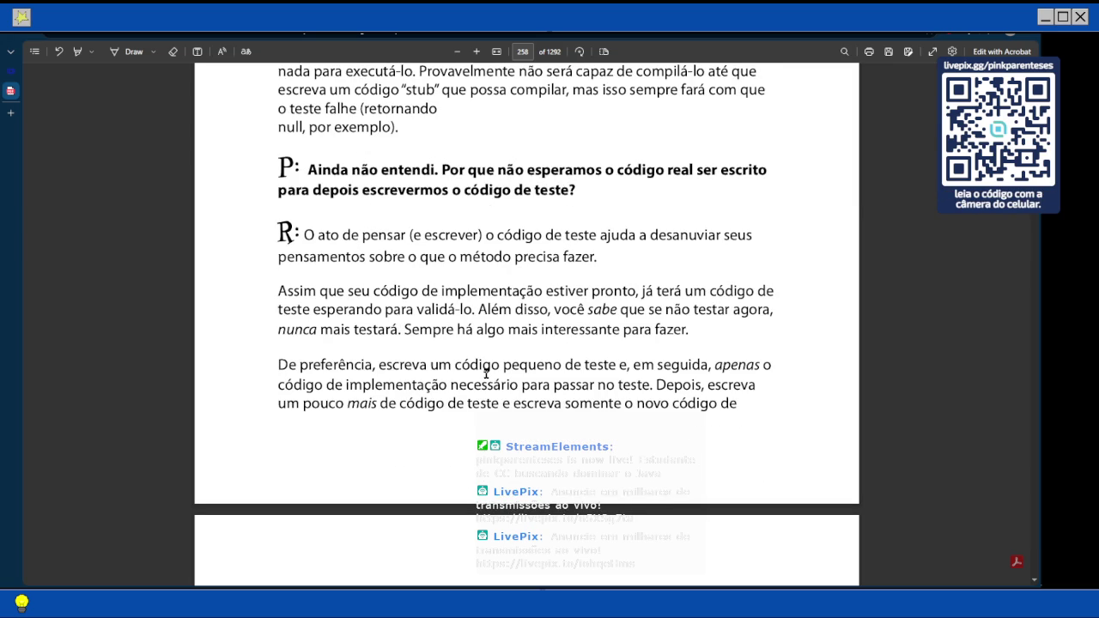
scroll(486, 373, "down", 6)
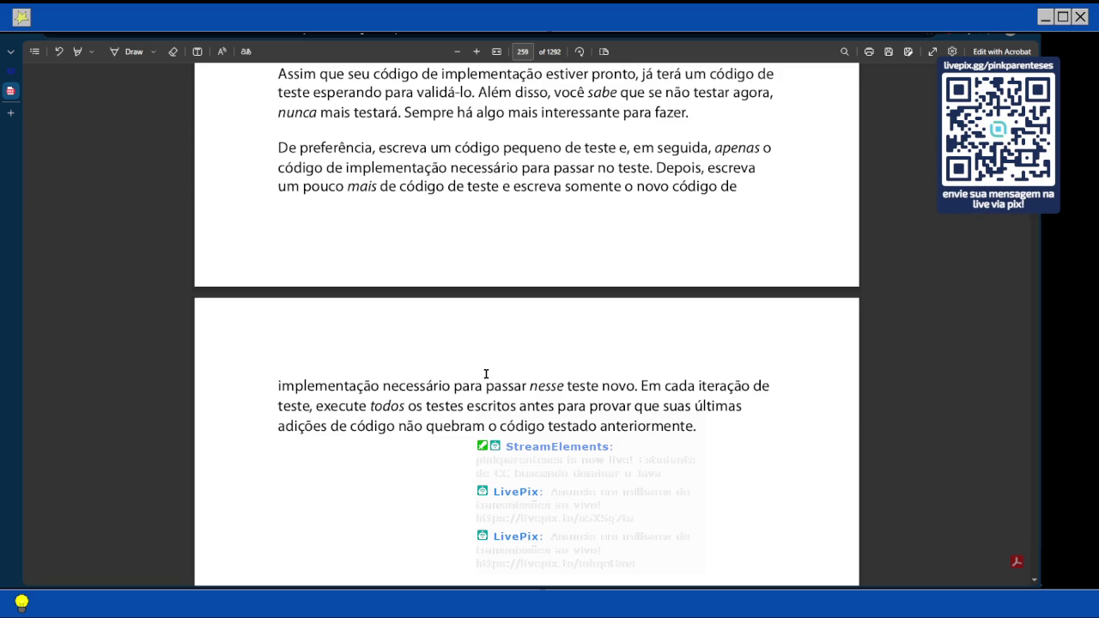
scroll(486, 373, "down", 1)
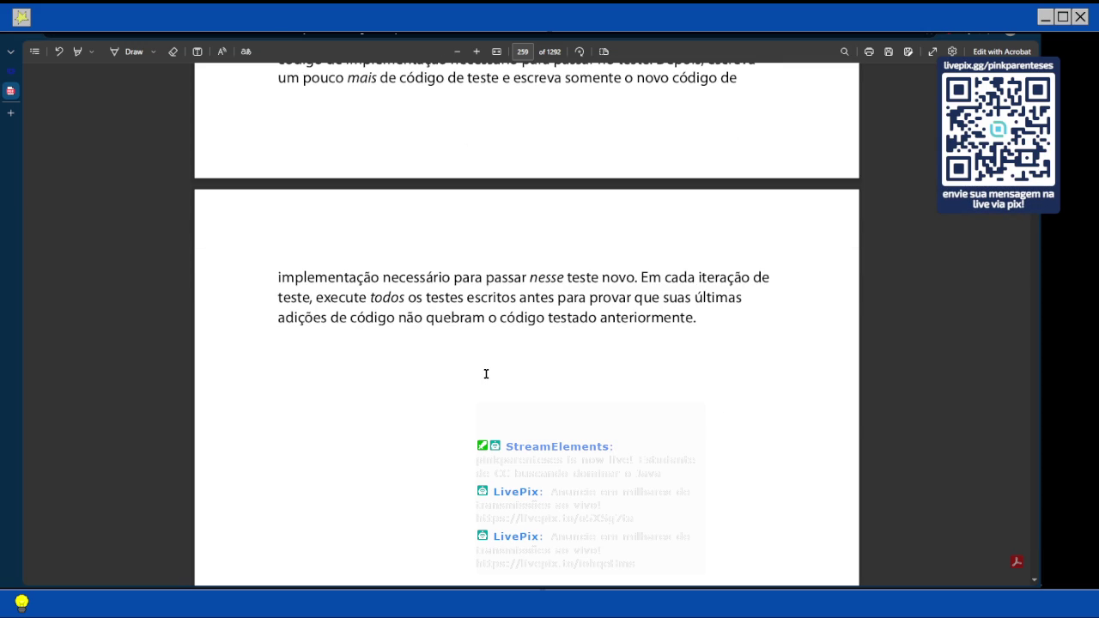
scroll(486, 374, "down", 5)
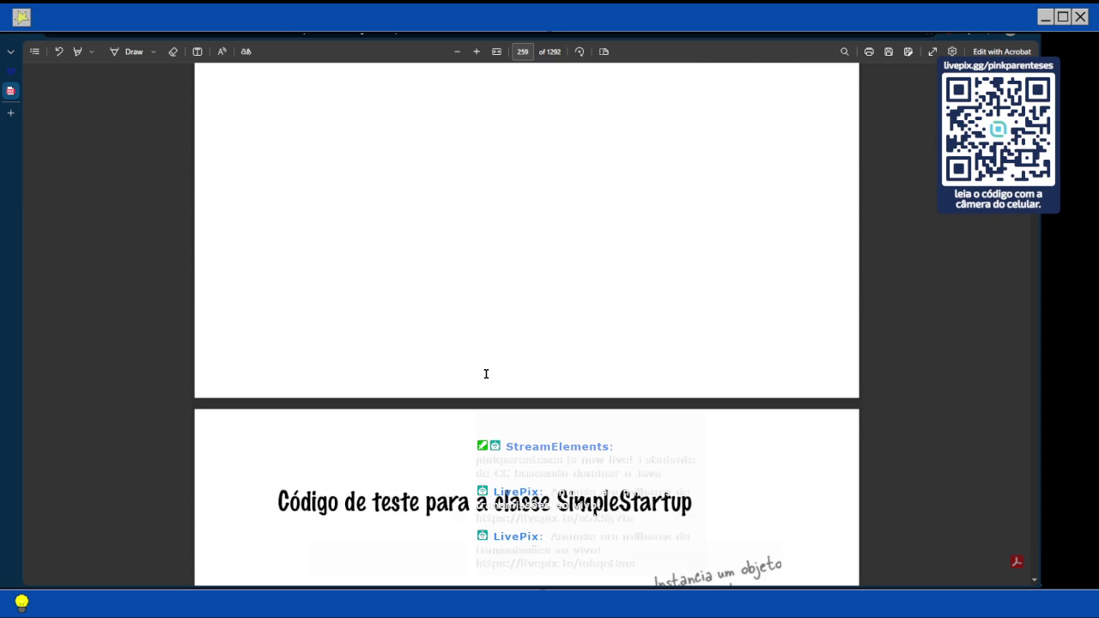
- Scroll through the SimpleStartup test code on page 260
scroll(485, 373, "down", 2)
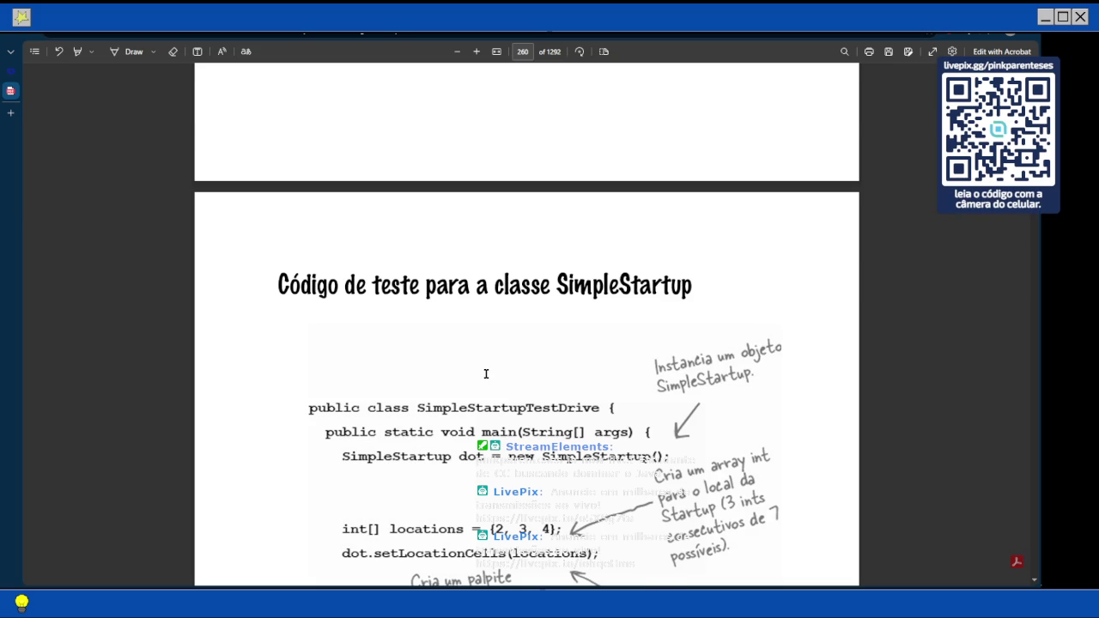
scroll(486, 373, "down", 3)
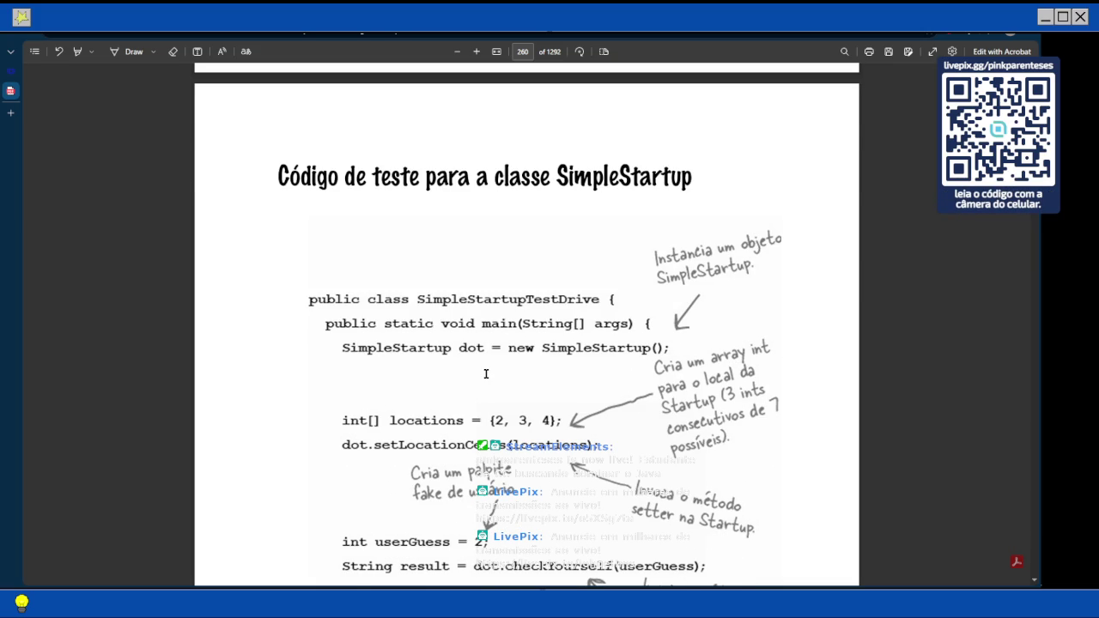
scroll(486, 373, "down", 5)
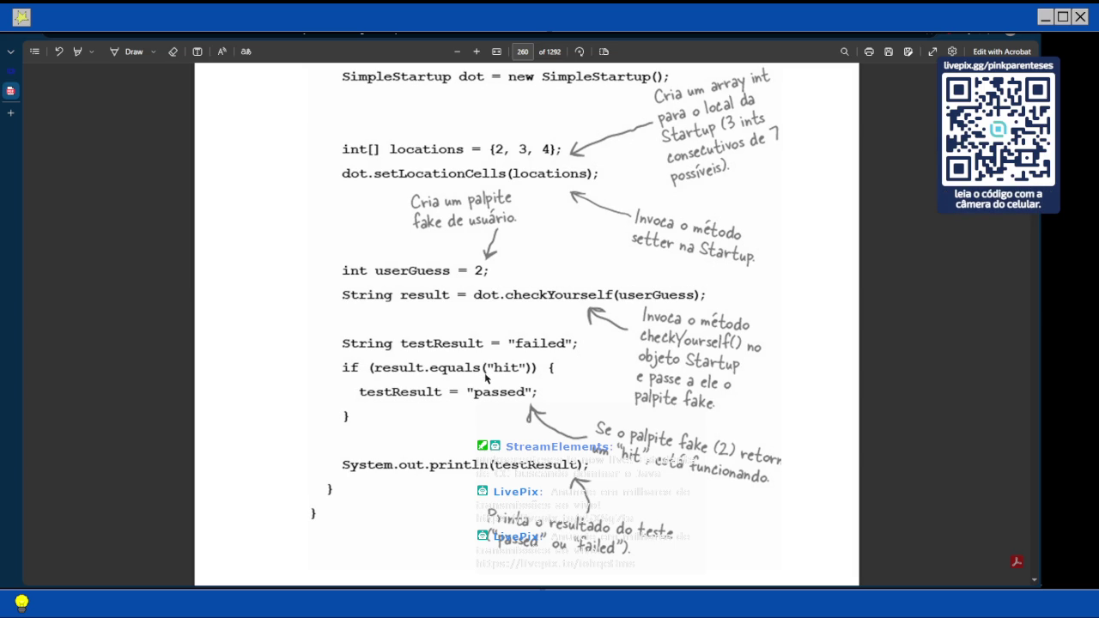
scroll(486, 378, "up", 3)
scroll(487, 378, "down", 3)
- Scroll back up to the checkYourself pseudocode on page 257, then switch to Notepad3
scroll(490, 354, "up", 2)
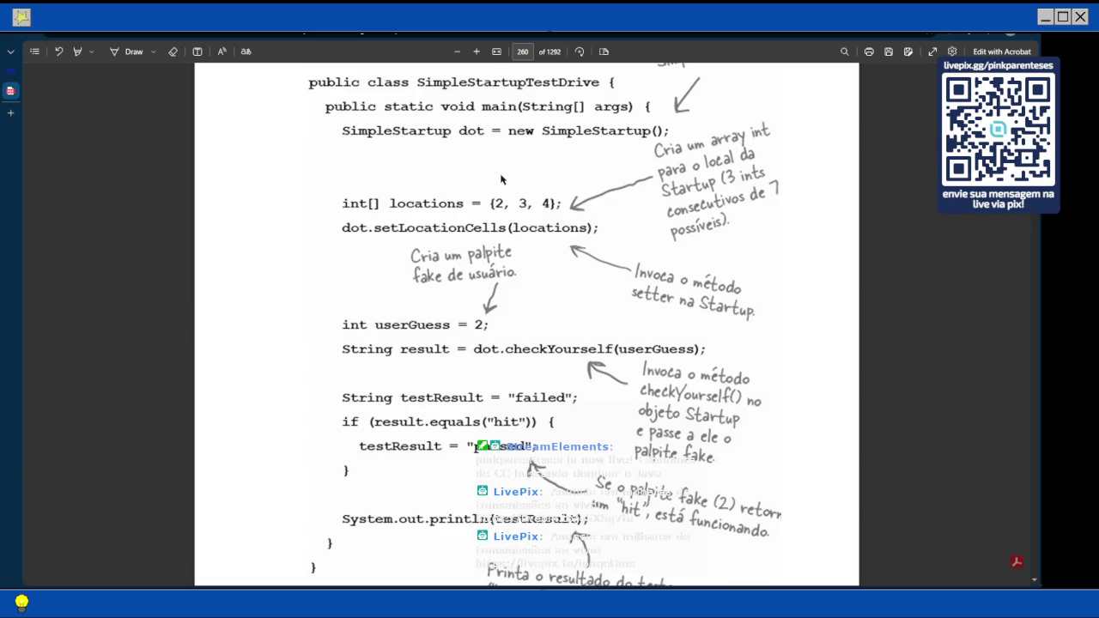
scroll(502, 178, "up", 1)
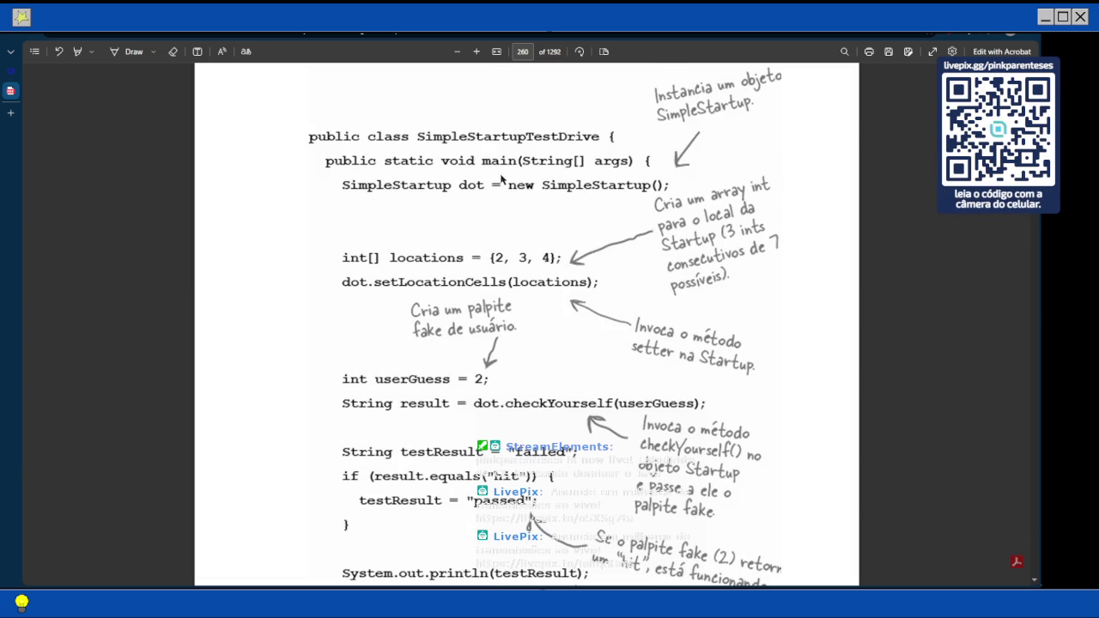
scroll(503, 178, "up", 1)
scroll(502, 179, "up", 4)
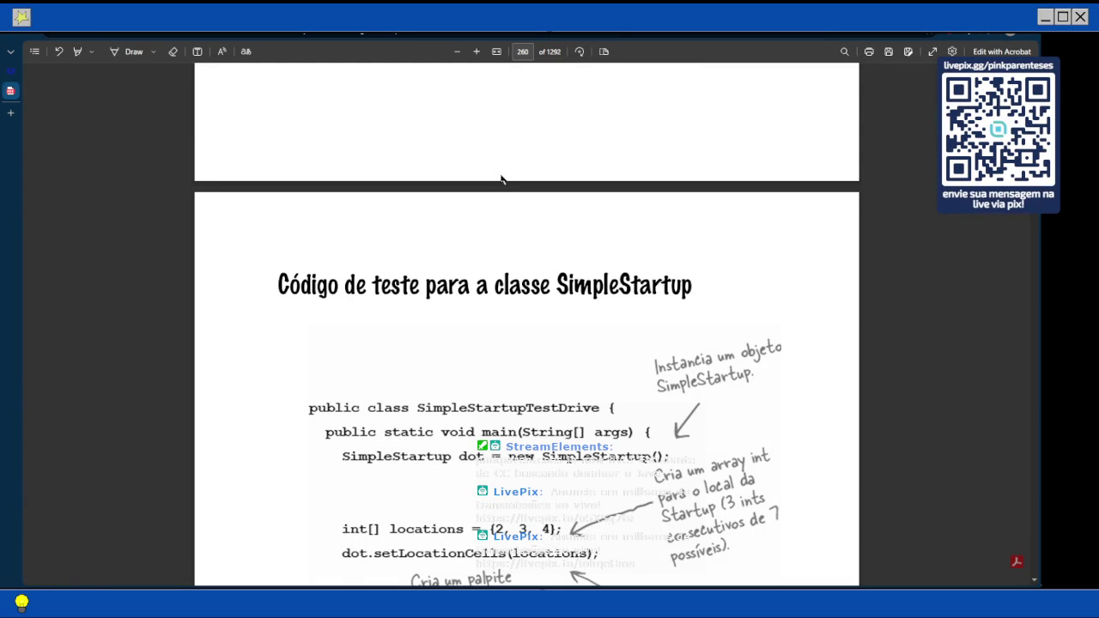
scroll(377, 385, "up", 15)
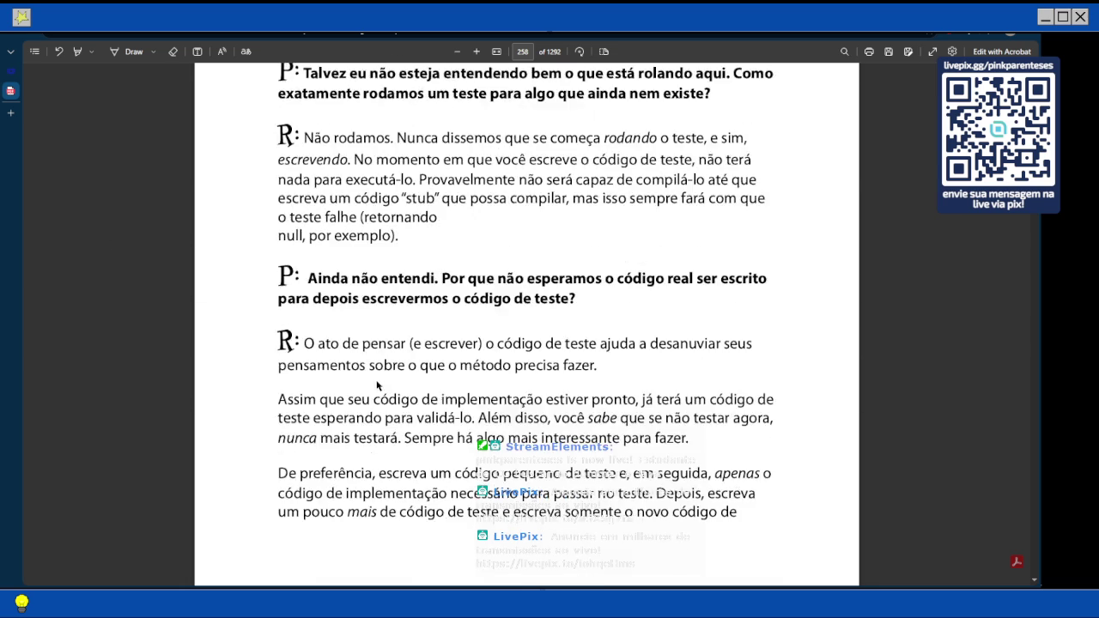
scroll(377, 385, "up", 3)
scroll(377, 385, "up", 10)
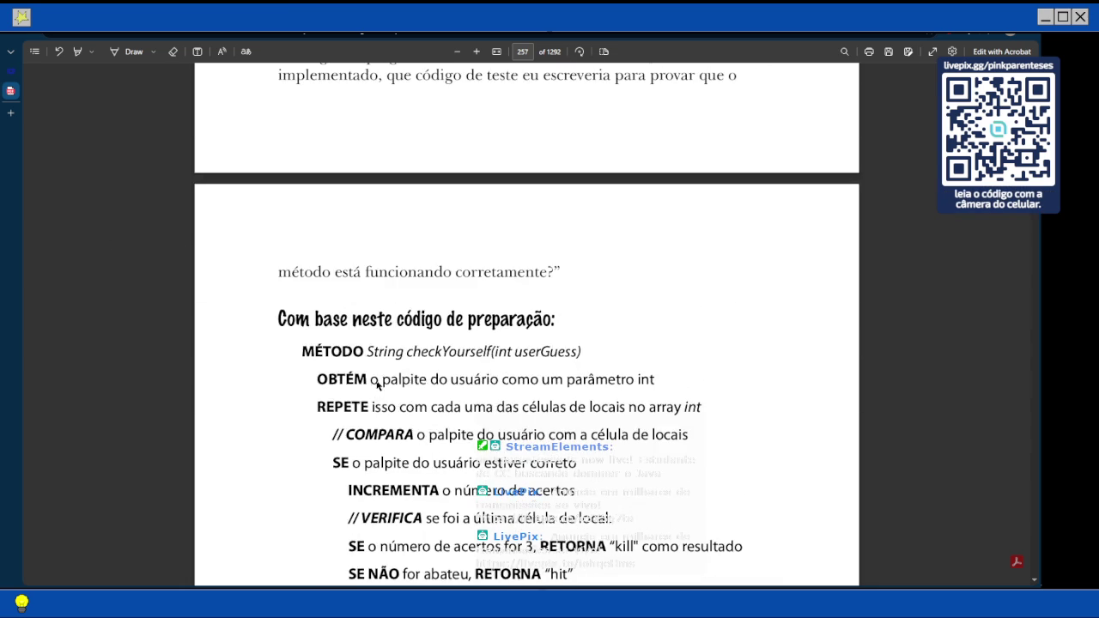
scroll(387, 396, "down", 2)
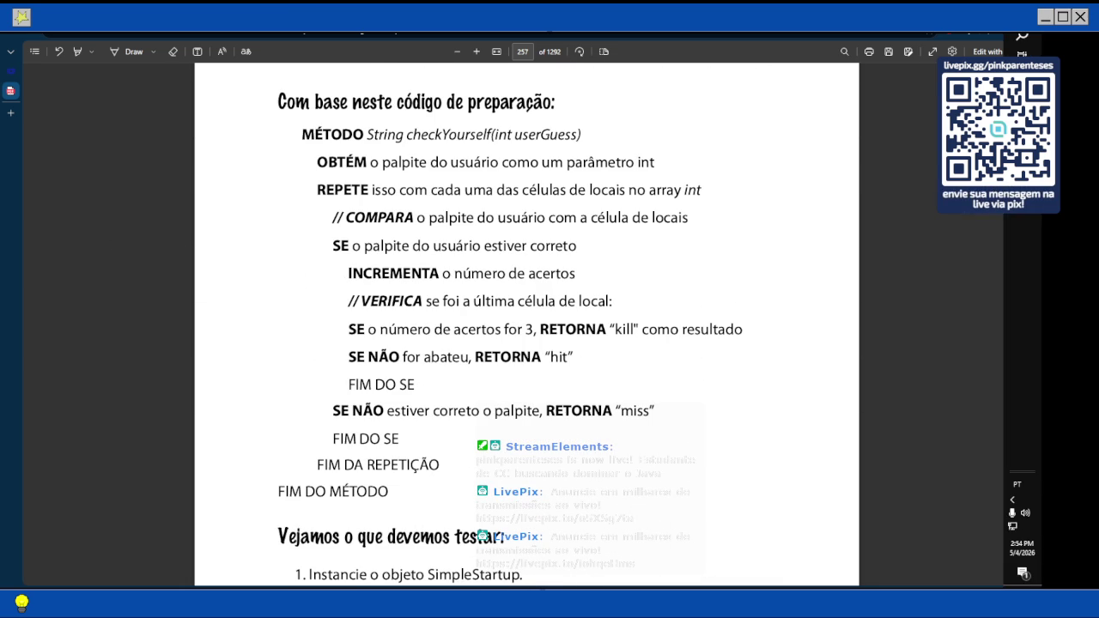
key("alt+Tab")
- Put the cursor on the empty line inside checkYourself(int guess) in Notepad3
left_click(344, 168)
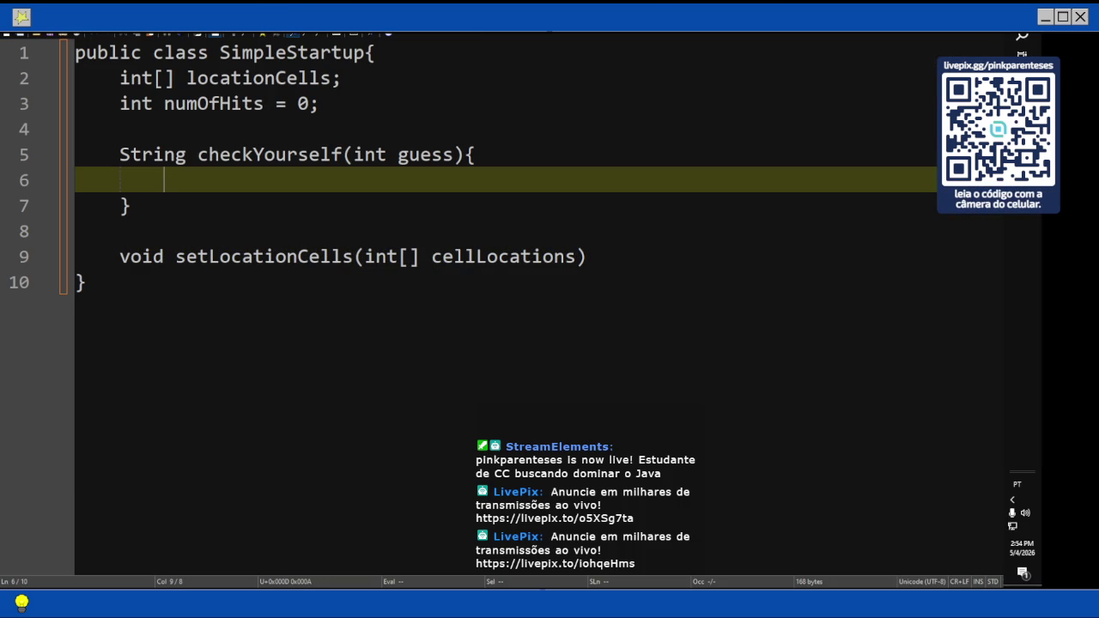
- Switch back to Edge and scroll up to the checkYourself pseudocode on page 257
left_click(912, 125)
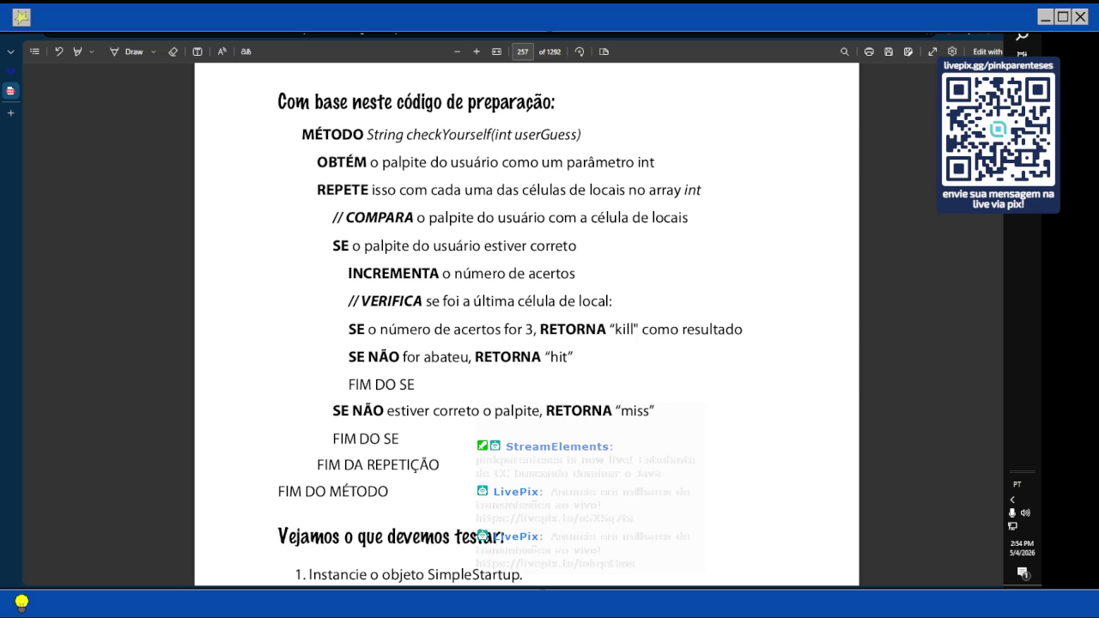
scroll(562, 106, "up", 1)
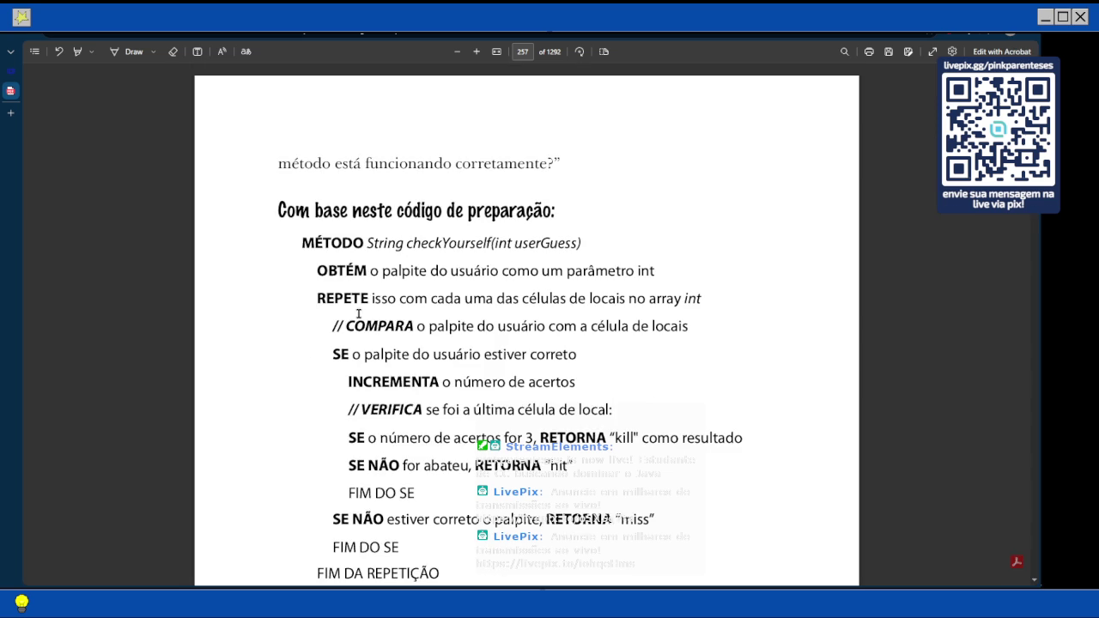
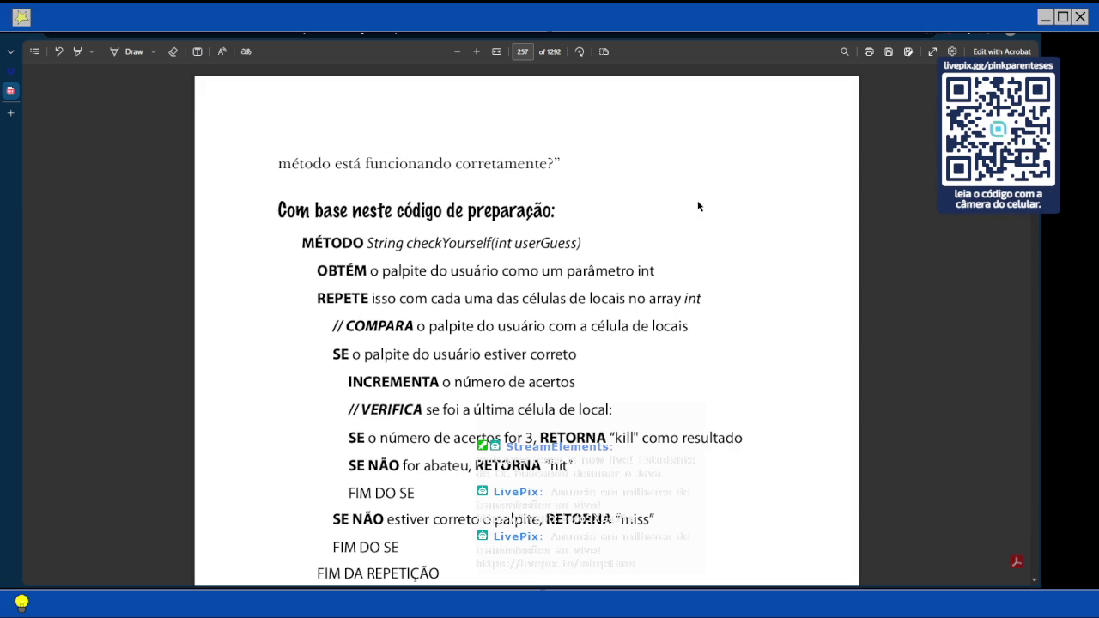
- Switch from the Edge PDF pseudocode back to the empty checkYourself method in Notepad3
key("alt+Tab")
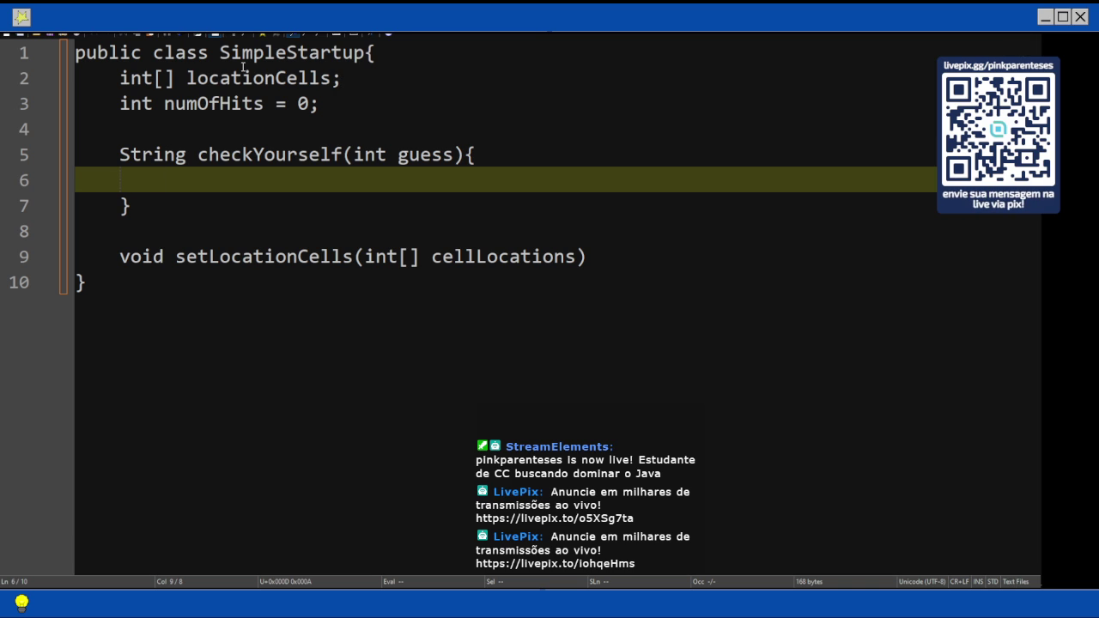
- Begin a while loop in checkYourself and declare int i = 0; on the line above it
type("whilef(")
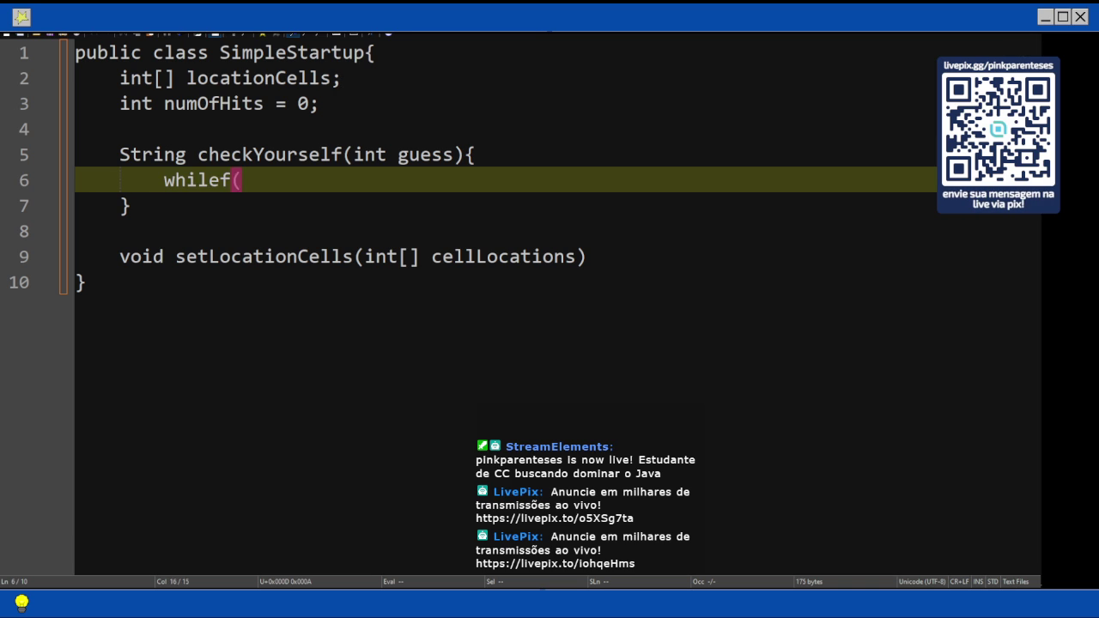
key("BackSpace")
key("BackSpace")
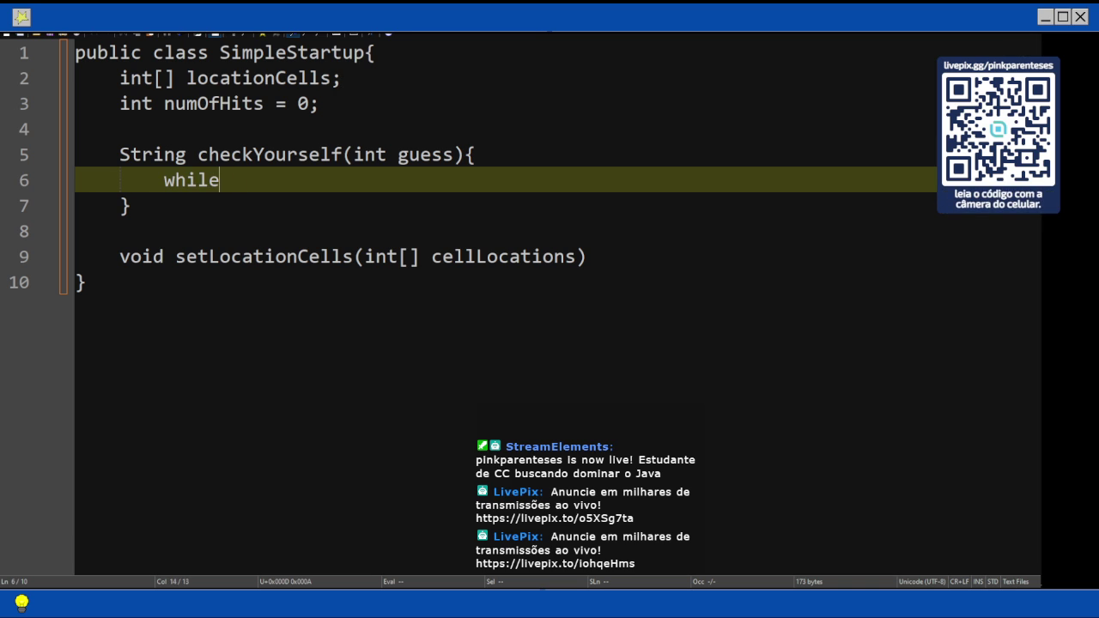
type("(")
key("Up")
key("End")
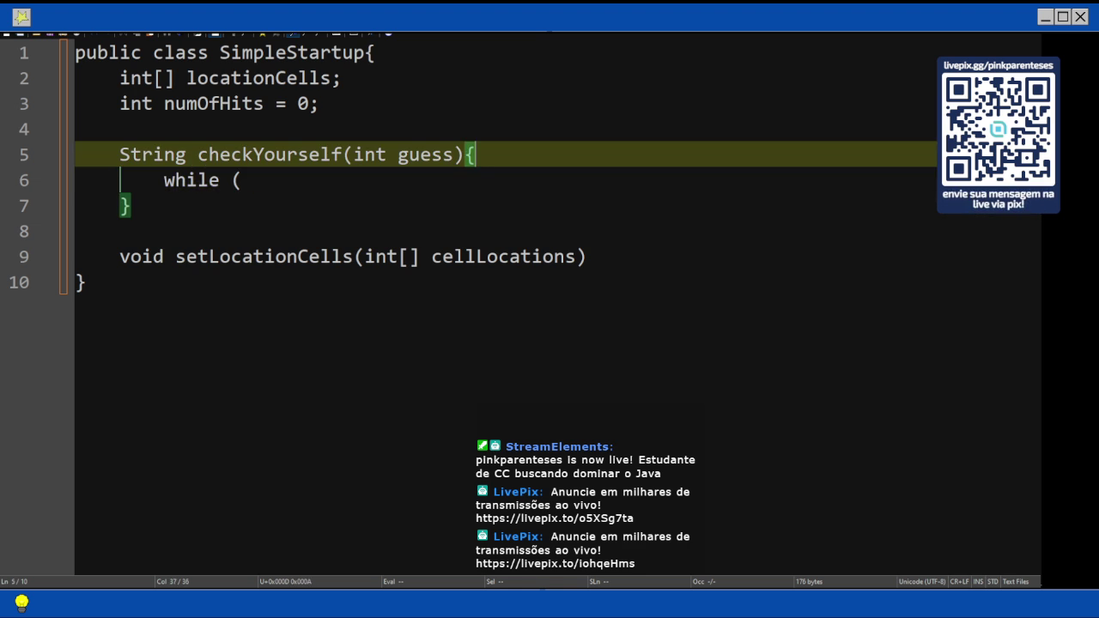
key("Return")
key("Tab")
type("int i = ")
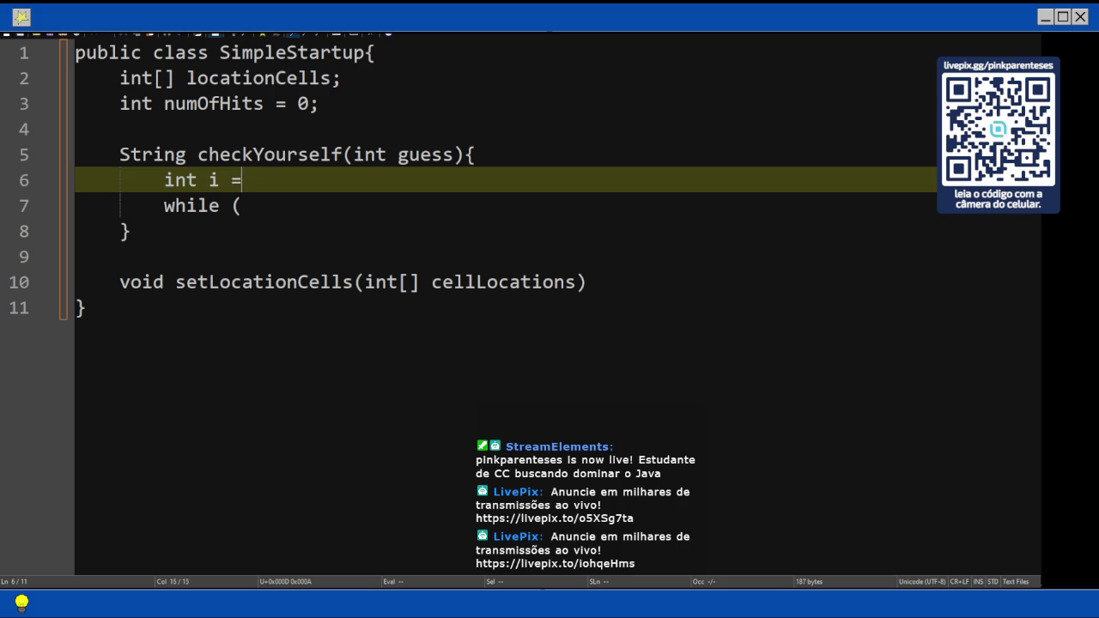
type("0;")
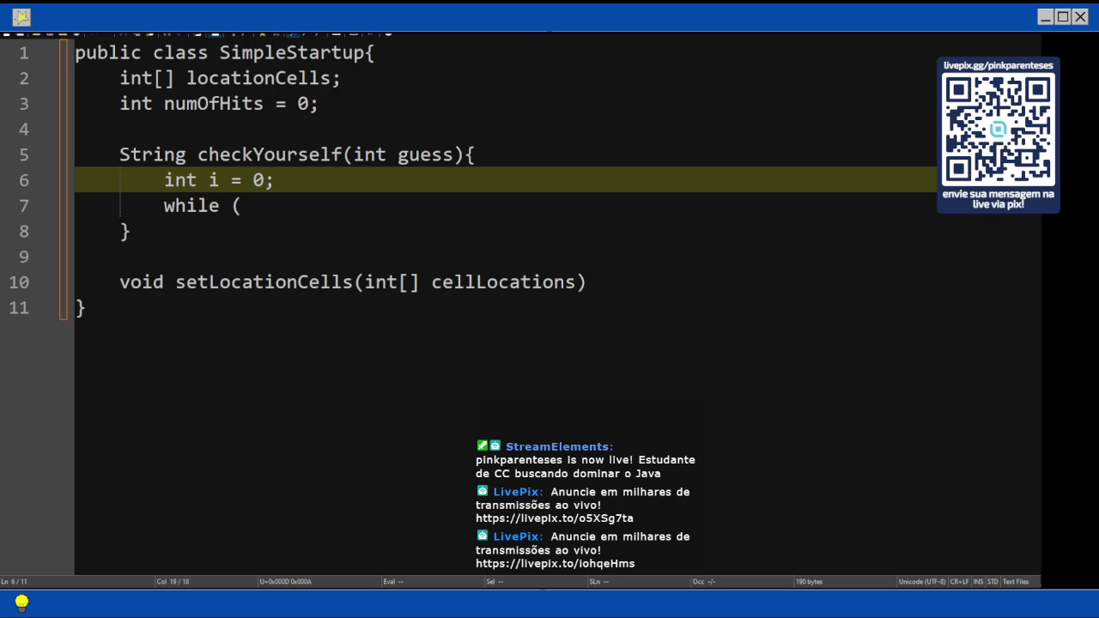
- Complete the loop as while (i < 3) { } and begin if (locationCells[i] == inside it
key("Down")
type("i < ")
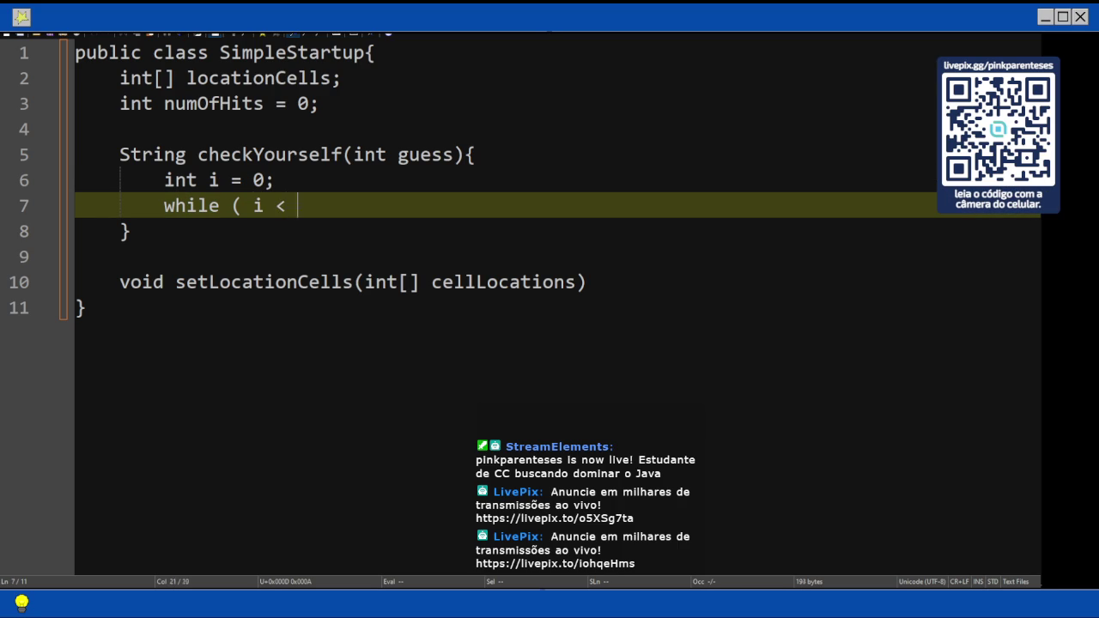
type("3 ) {")
key("Return")
type("\\")
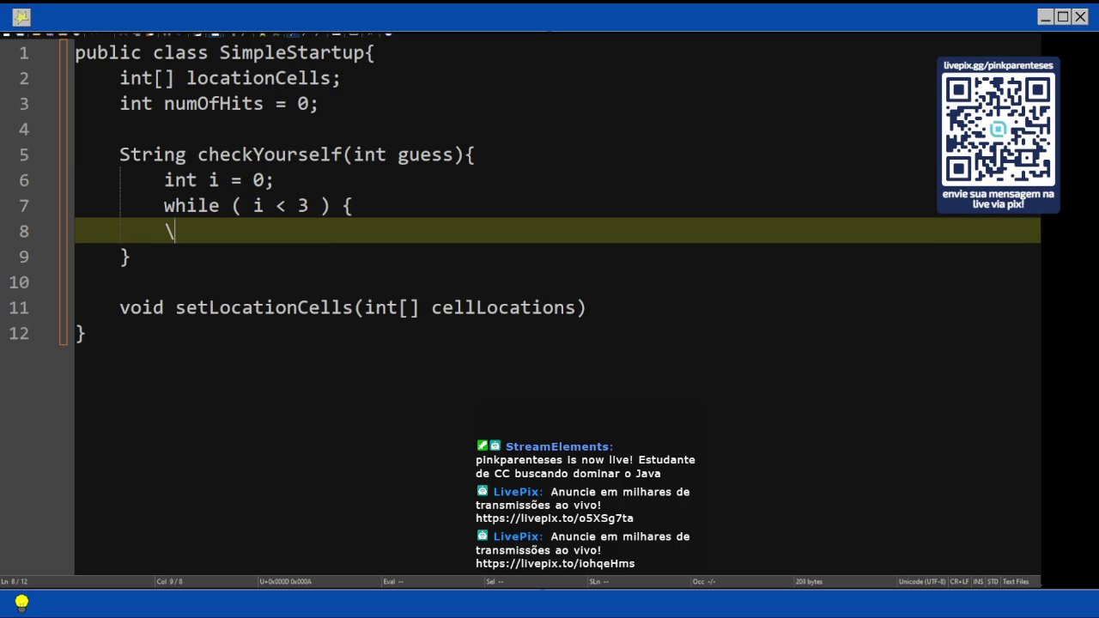
type("]")
key("BackSpace")
key("BackSpace")
key("Return")
type("}")
key("Up")
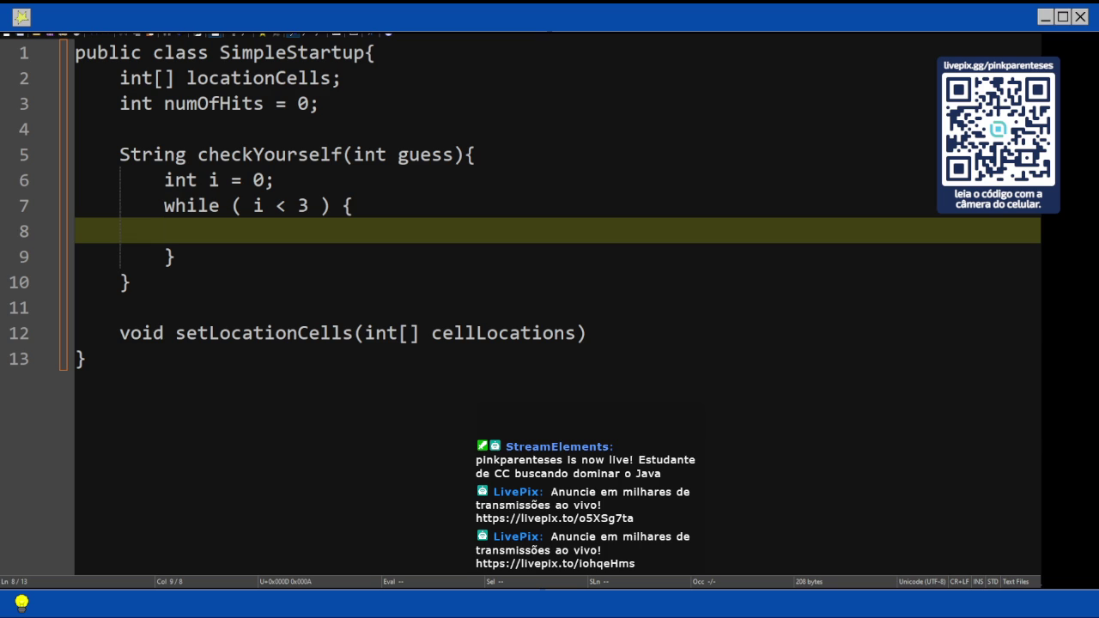
key("Tab")
type("if")
type(" (location")
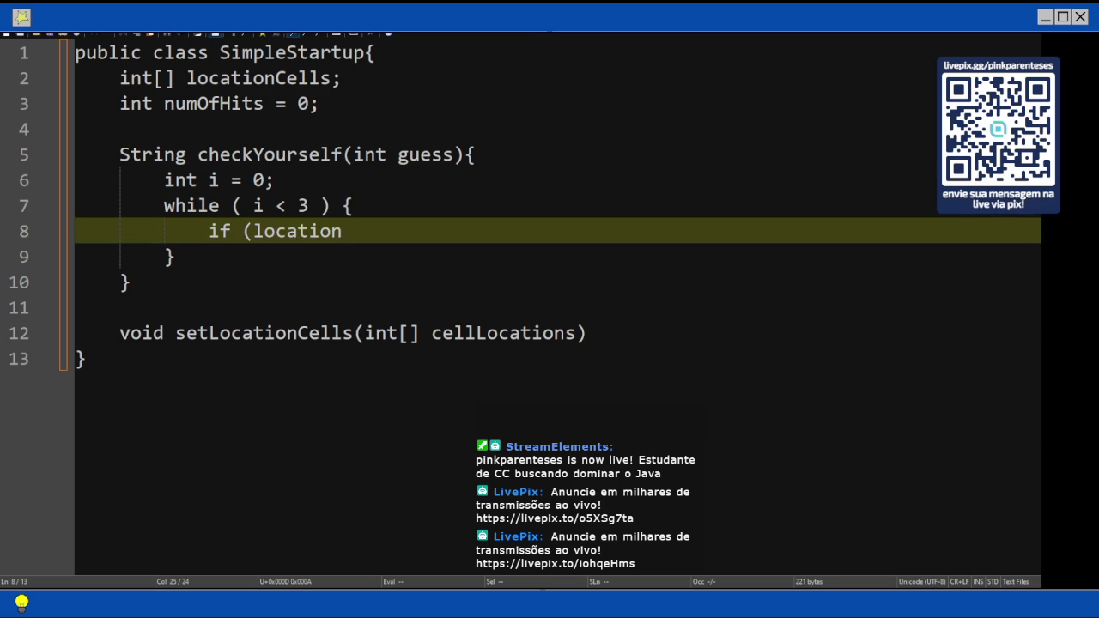
type("Cells")
type("[i]")
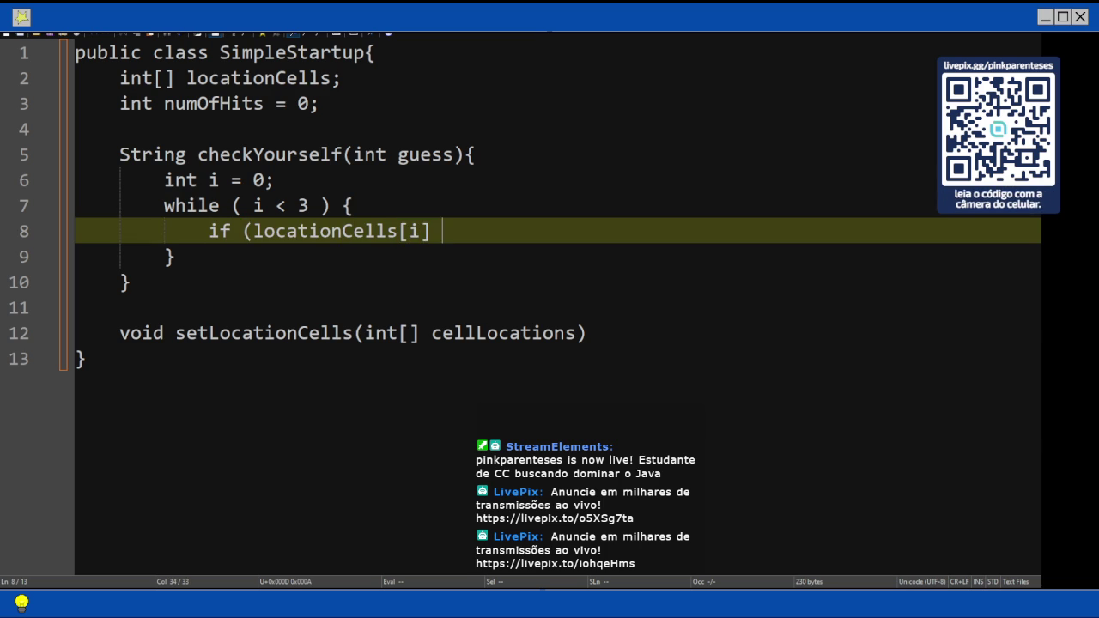
type(" ==")
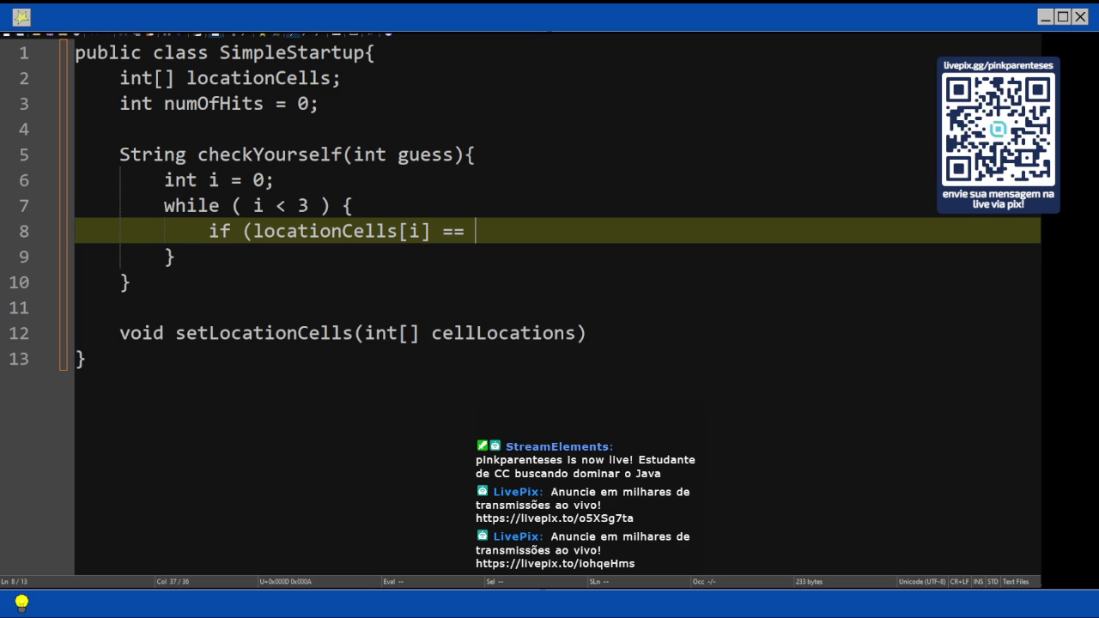
- Finish if (locationCells[i] == guess) with an else returning "miss", then check the book
type("guess)")
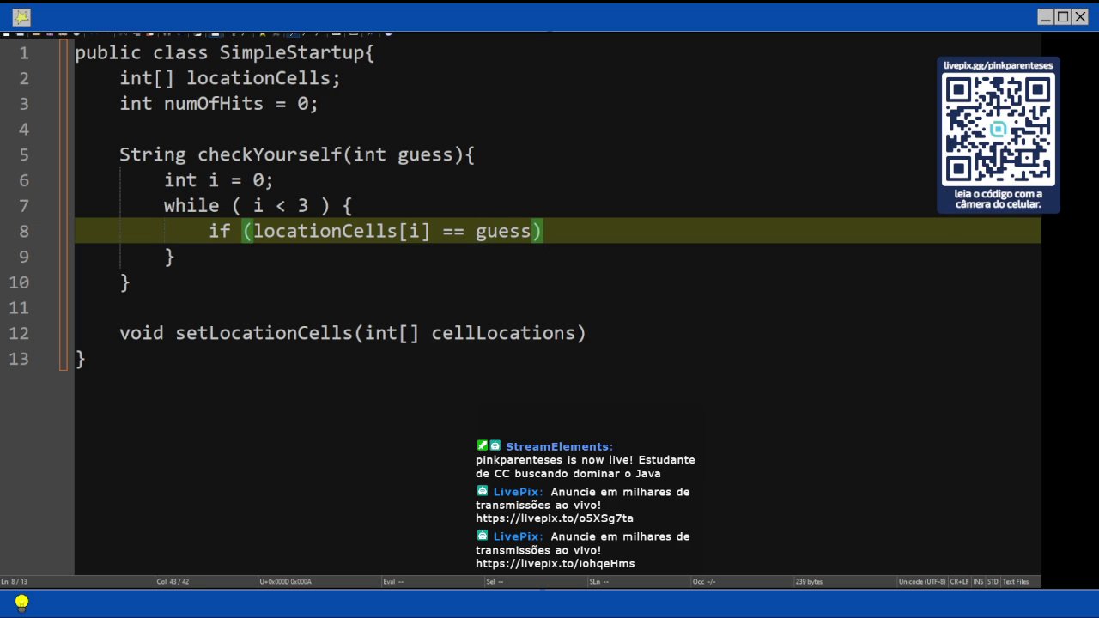
type("{")
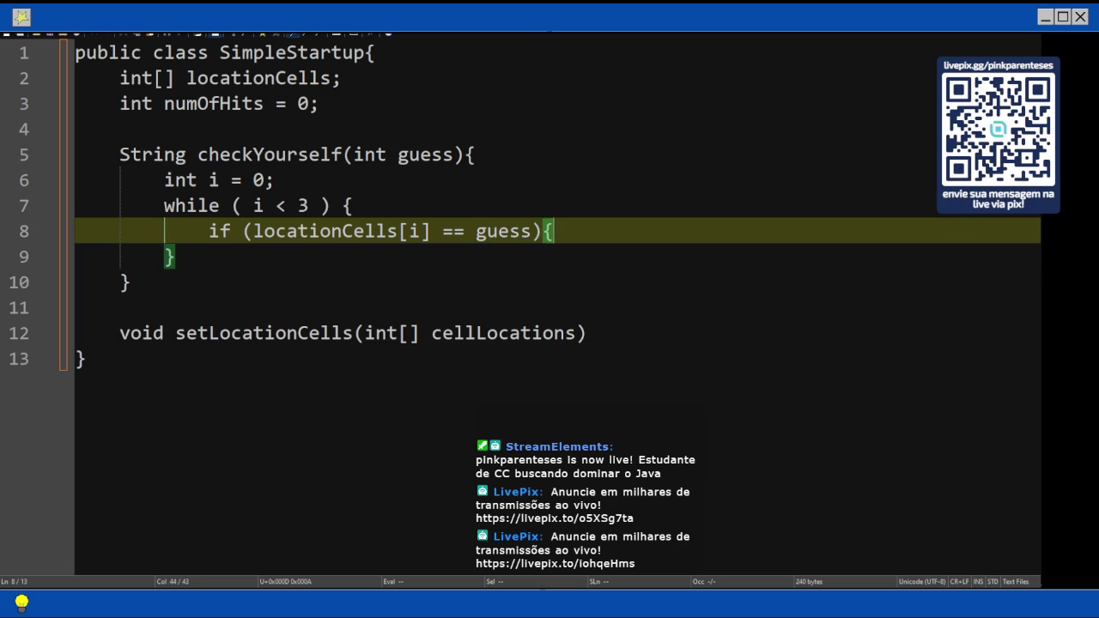
key("Return")
key("Return")
type("}")
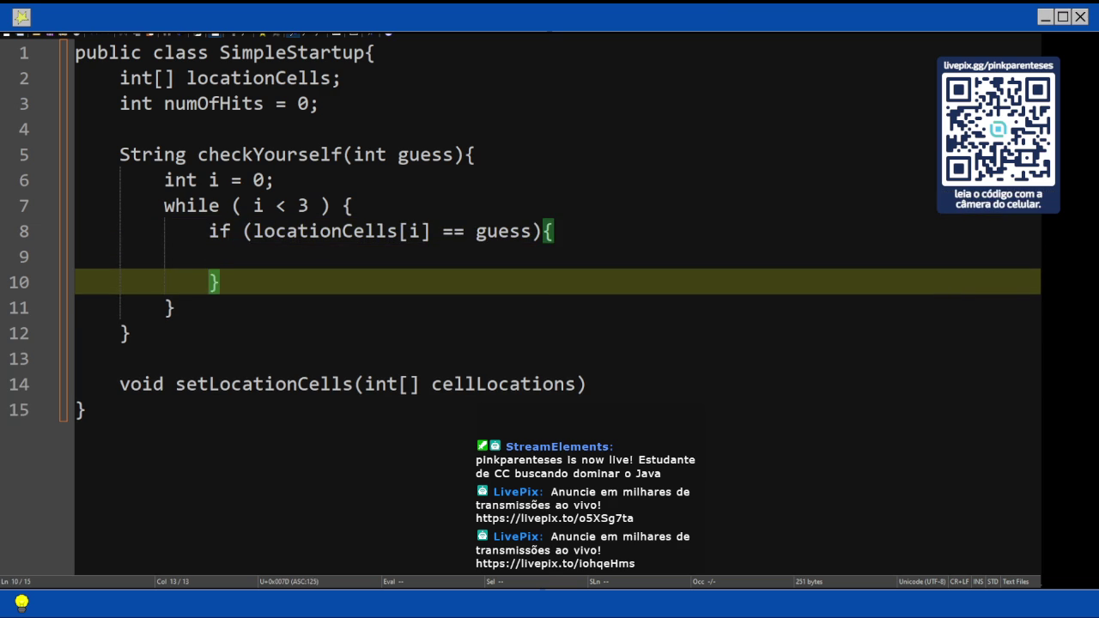
type(" else {")
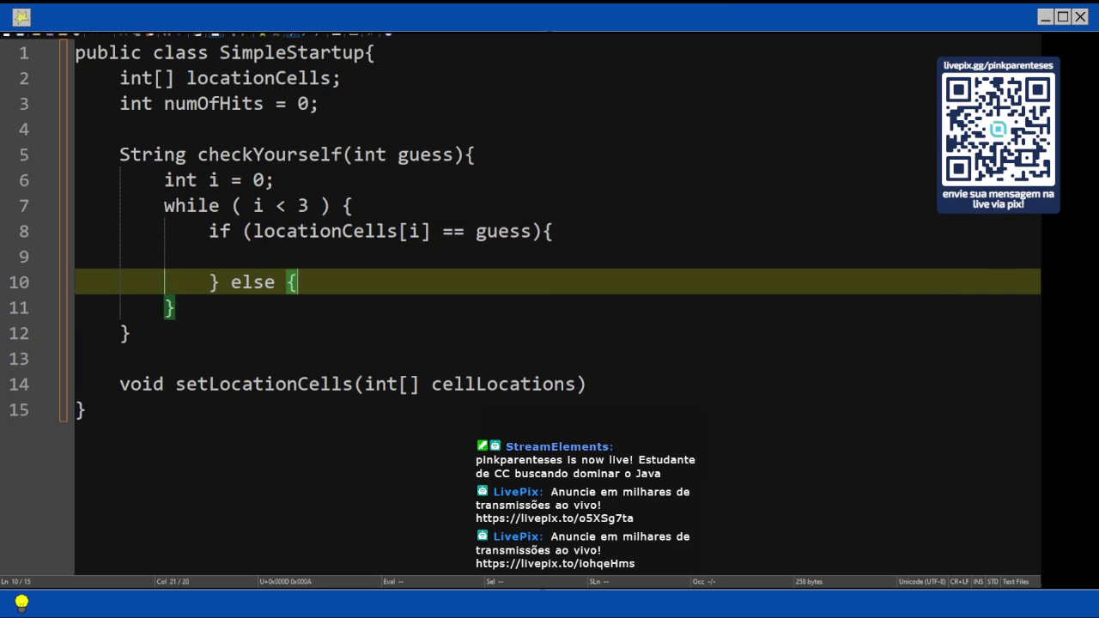
key("Return")
key("Return")
type("}")
key("Up")
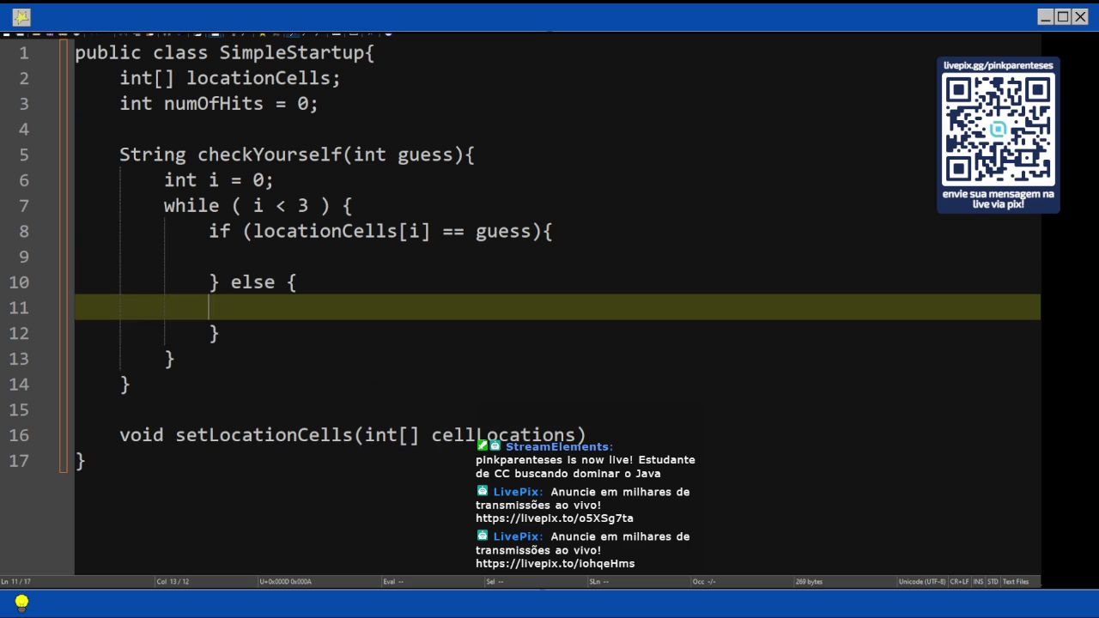
key("Tab")
type("return \"m")
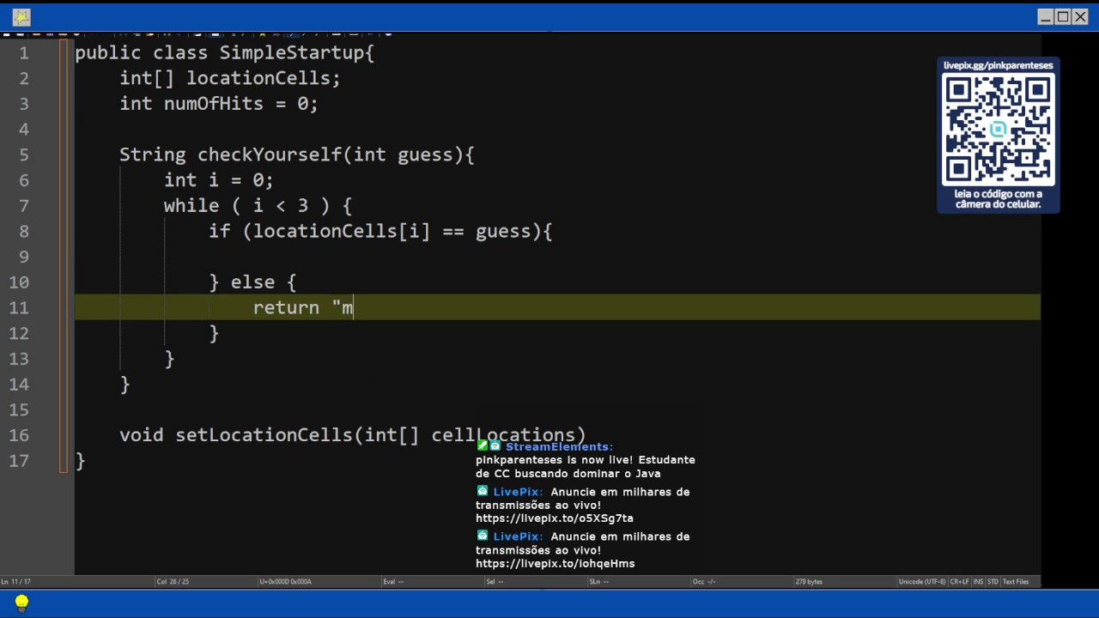
type("iss\";")
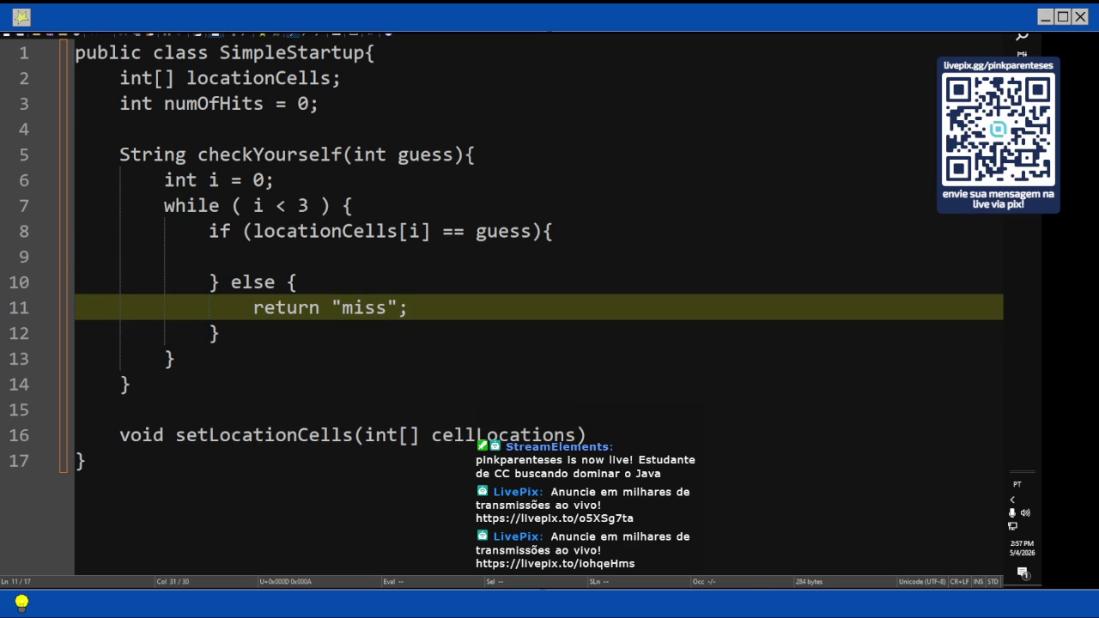
key("alt+Tab")
key("alt+Tab")
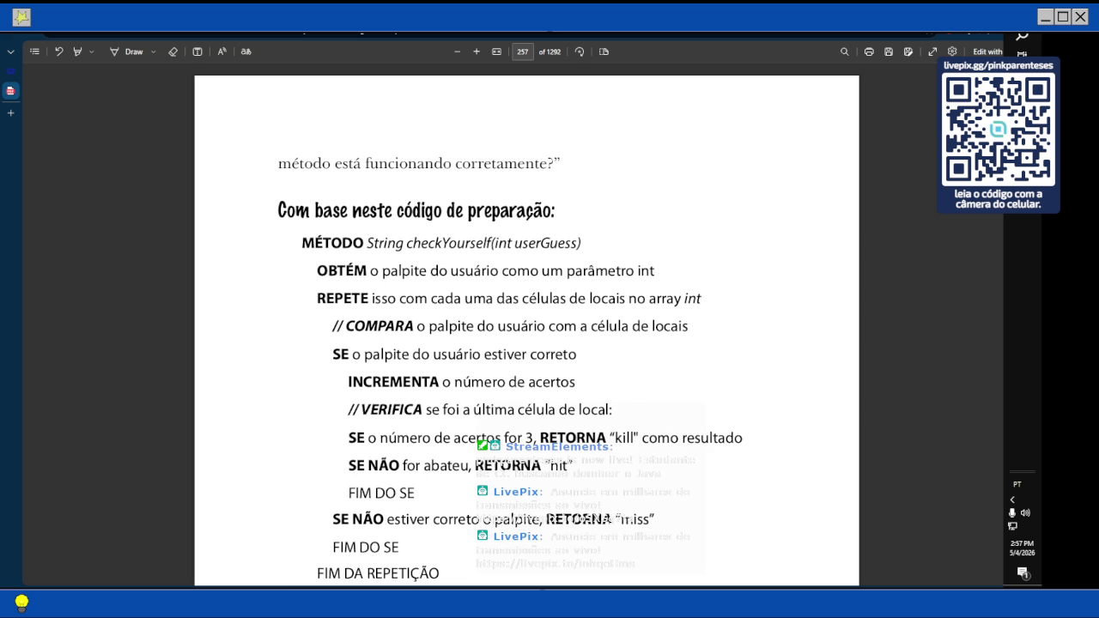
scroll(721, 333, "down", 1)
scroll(721, 333, "down", 1)
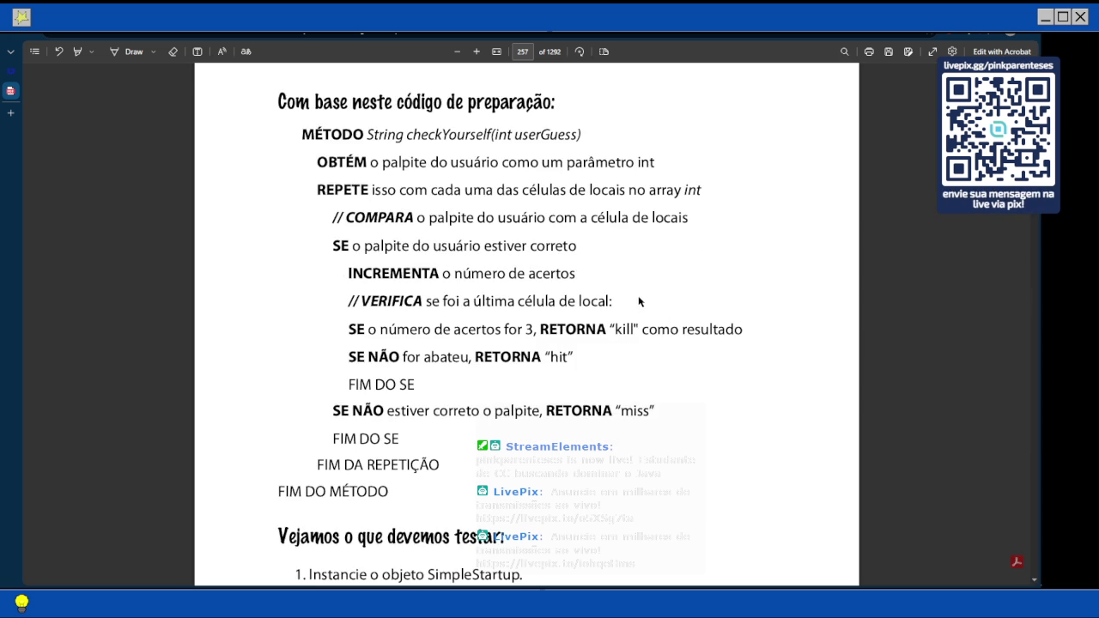
key("alt+Tab")
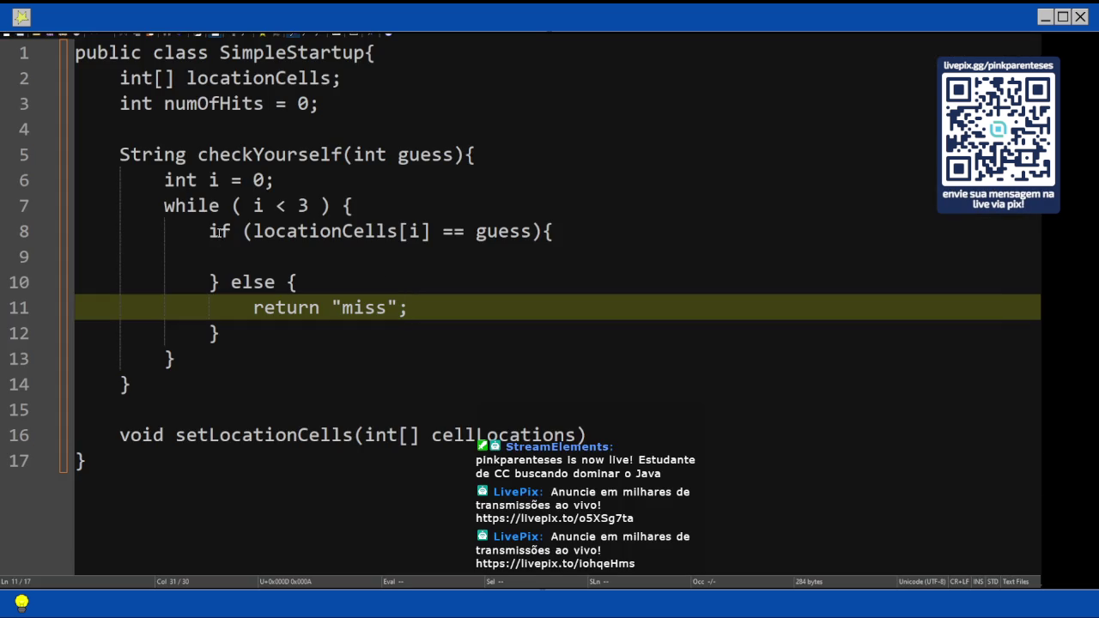
- Add numOfHits = numOfHits + 1; to the if block, then view the book's PDF page 257
left_click(262, 233)
left_click(261, 256)
key("Tab")
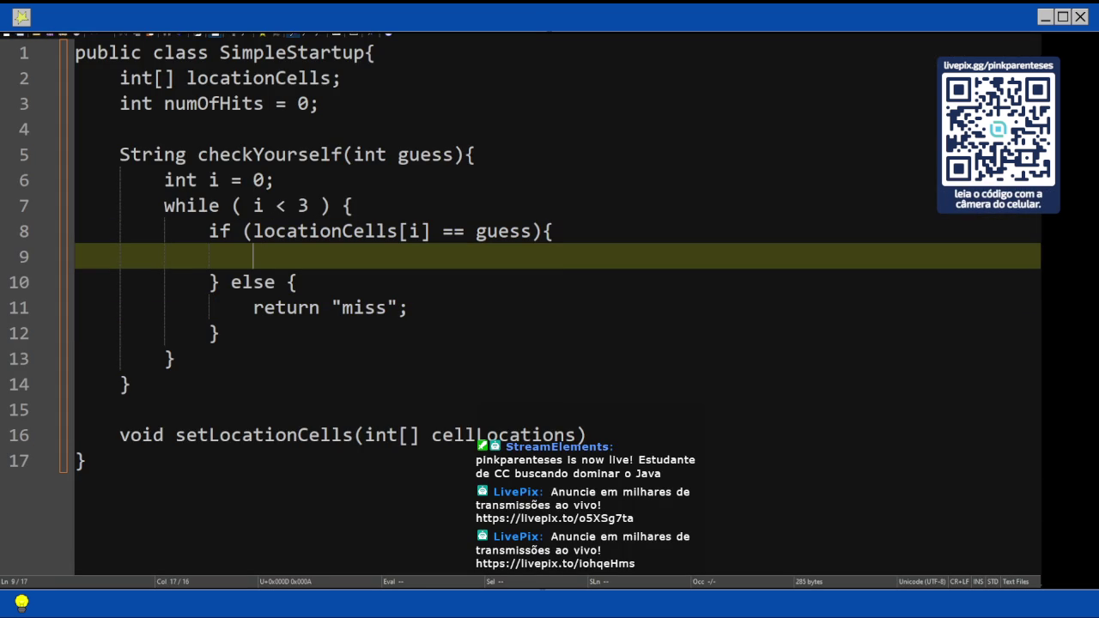
type("numOfHi")
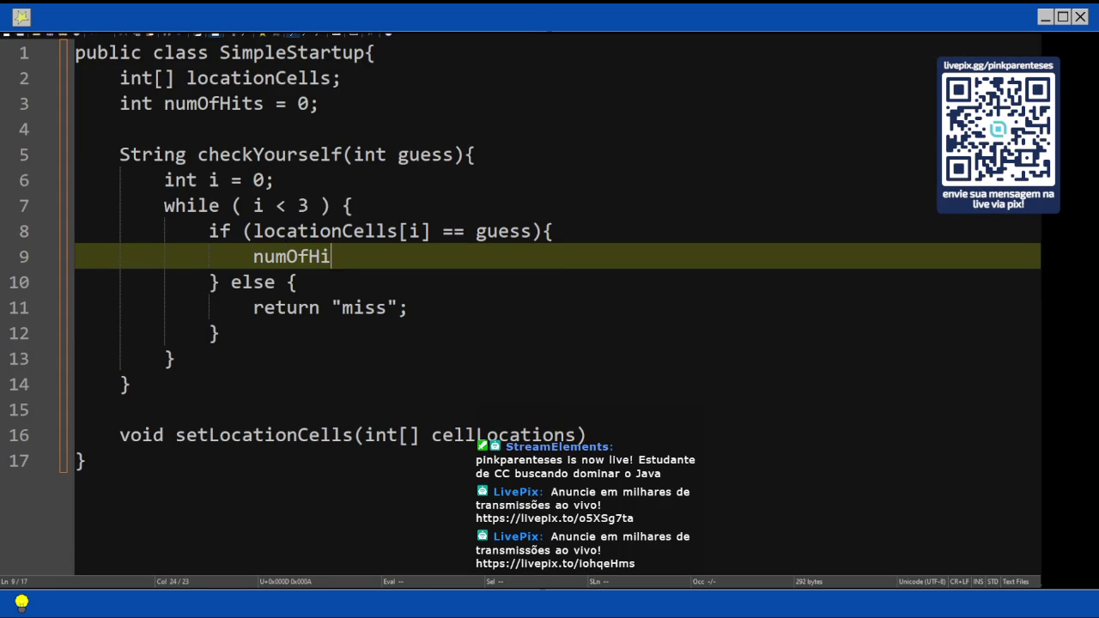
type("ts = nu")
type("mOfHits")
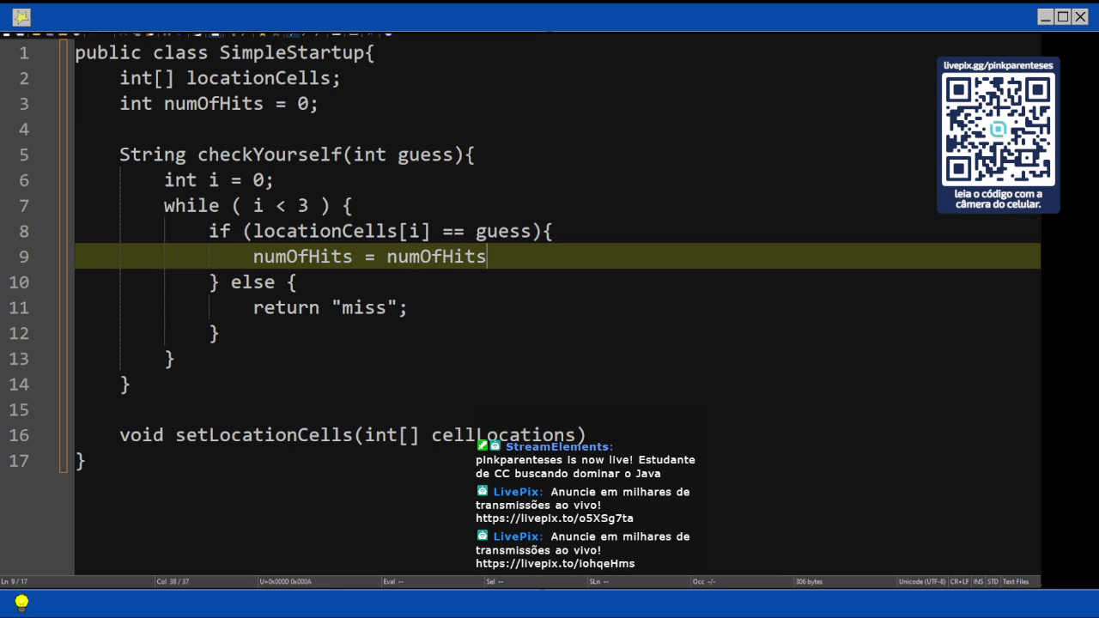
type(" + 1;")
key("Return")
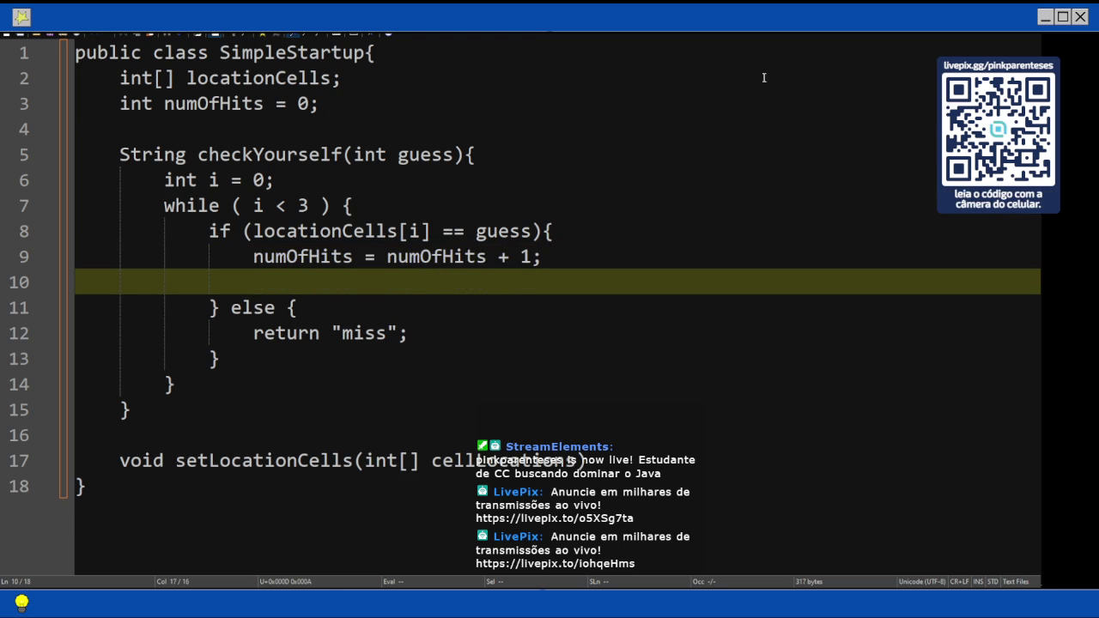
mouse_move(1021, 498)
left_click(911, 120)
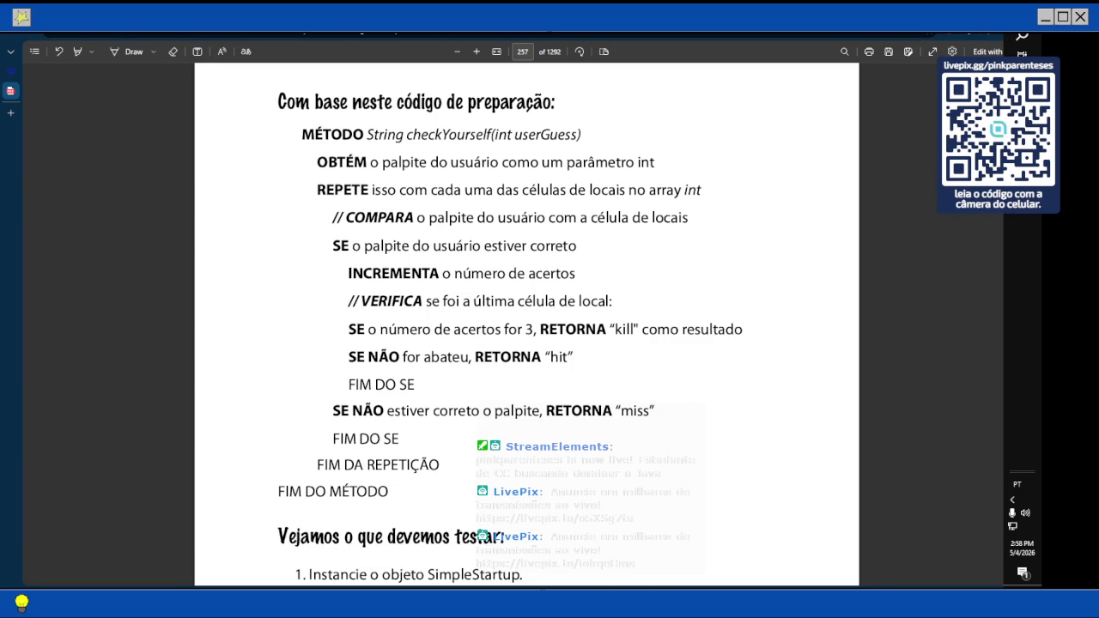
- Return from the PDF pseudocode to Notepad3's code below the numOfHits increment
key("alt+Tab")
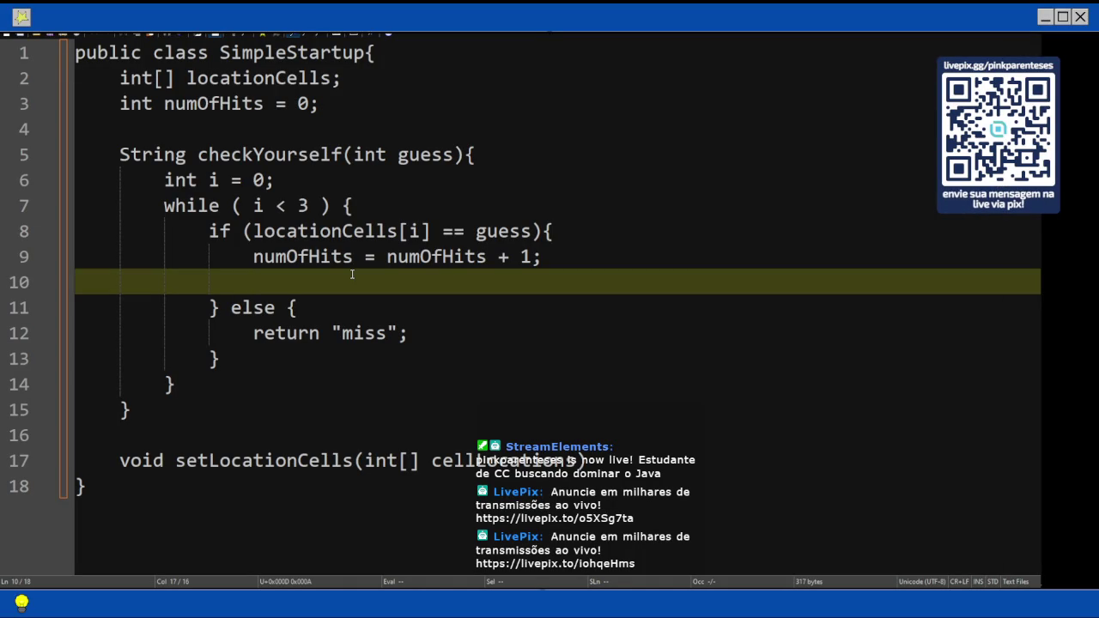
- Start a nested if (locationCells[i] == 2), copying locationCells[i] from line 8
type("if (")
type("loca")
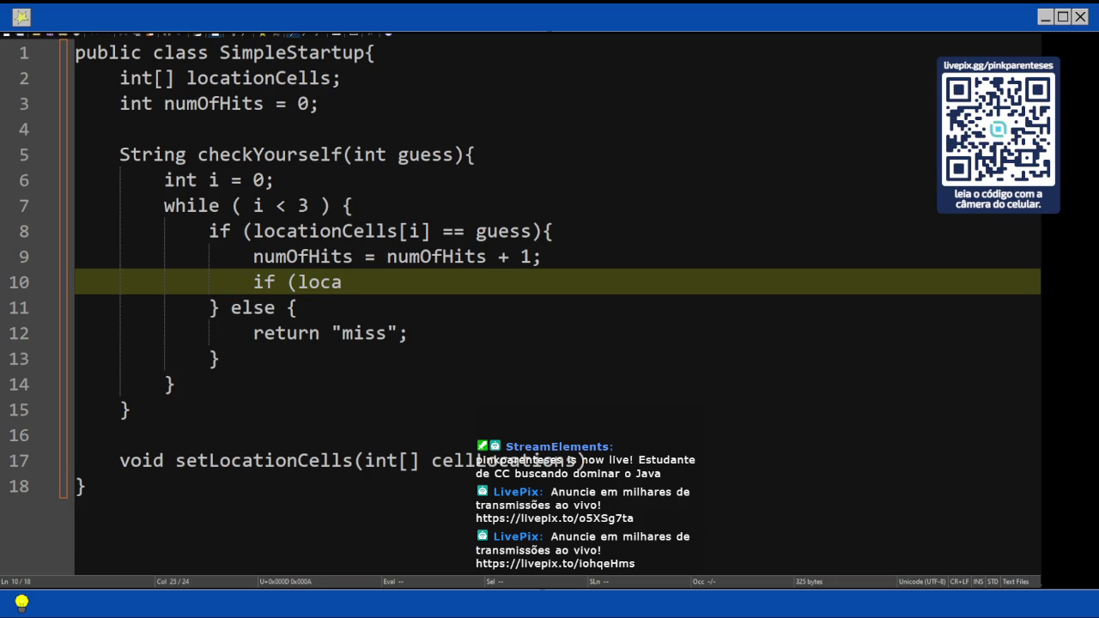
key("Up")
key("Up")
left_click(254, 221)
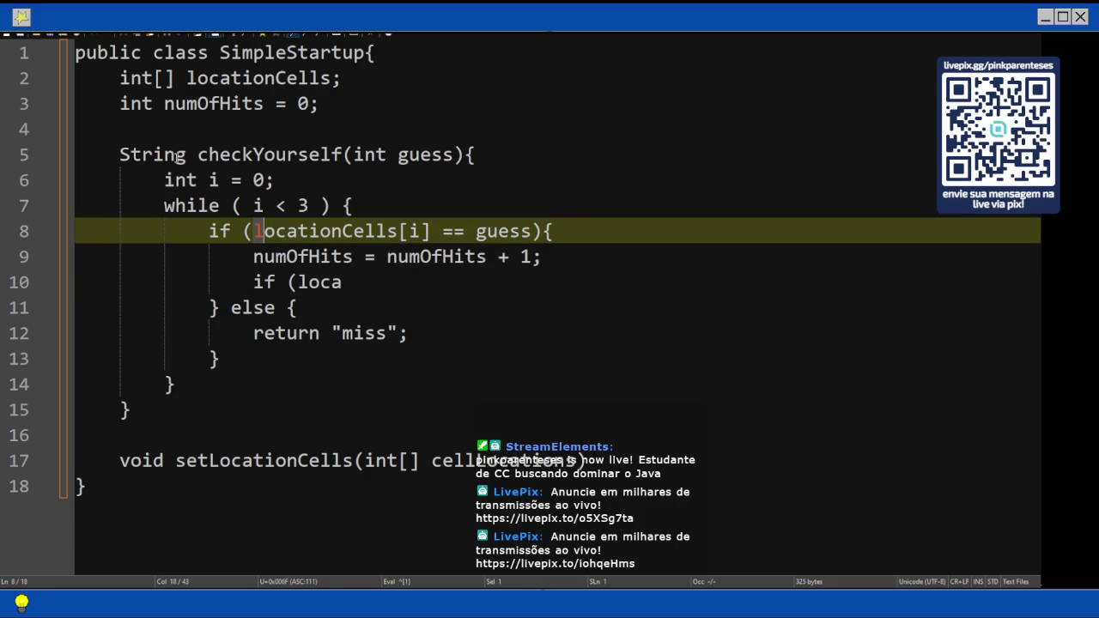
key("shift+Right")
key("shift+Right")
key("shift+Right")
key("shift+Right")
key("shift+Right")
key("shift+Right")
key("shift+Right")
key("shift+Right")
key("shift+Right")
key("ctrl+c")
key("Down")
key("Down")
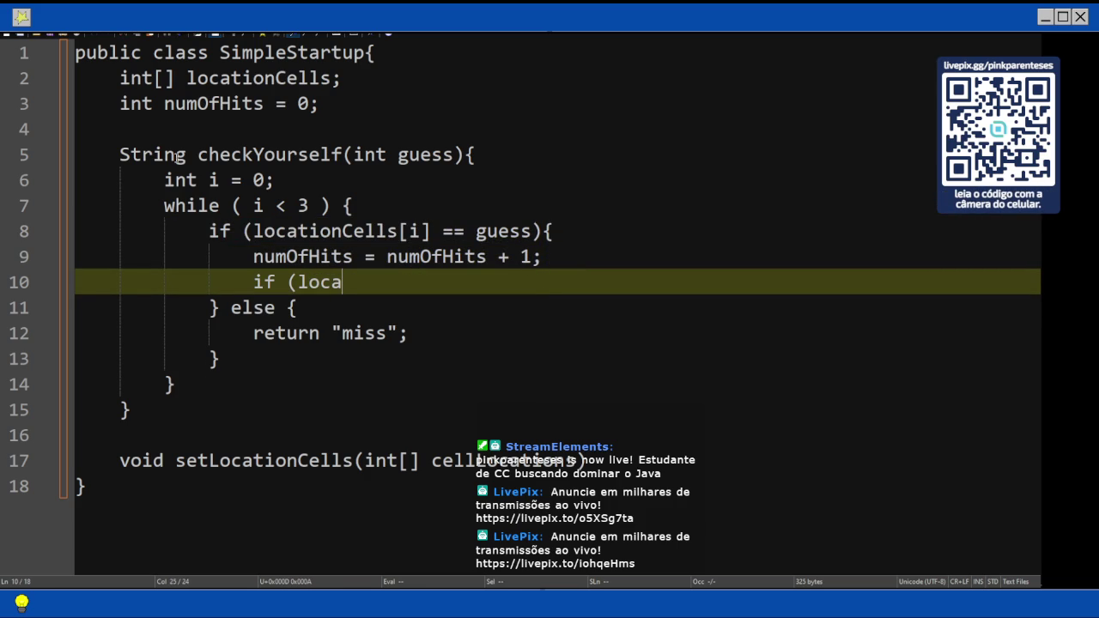
key("shift+Left")
key("shift+Left")
key("shift+Left")
key("shift+Left")
key("ctrl+v")
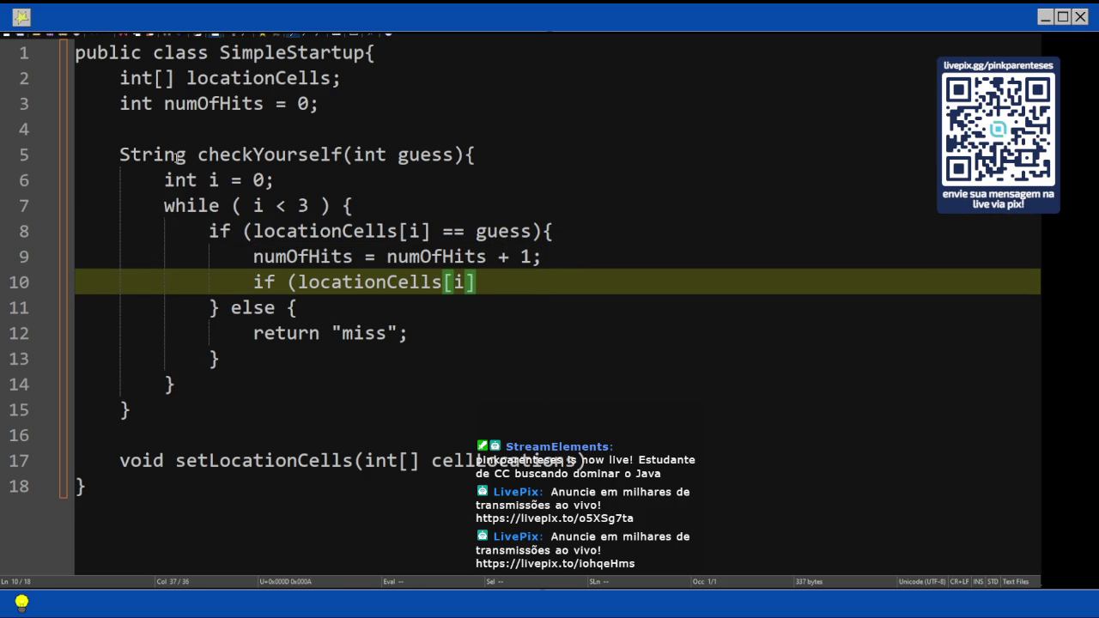
type(" == 2")
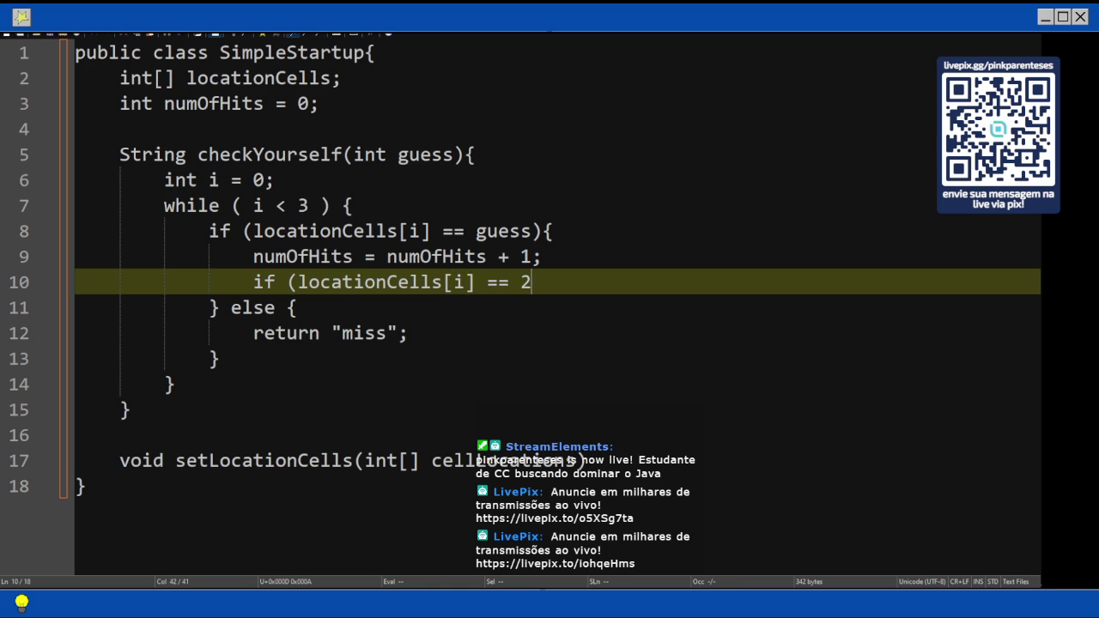
type("){")
- Make the nested if return "kill", with an else returning "hit", then view the PDF
key("Return")
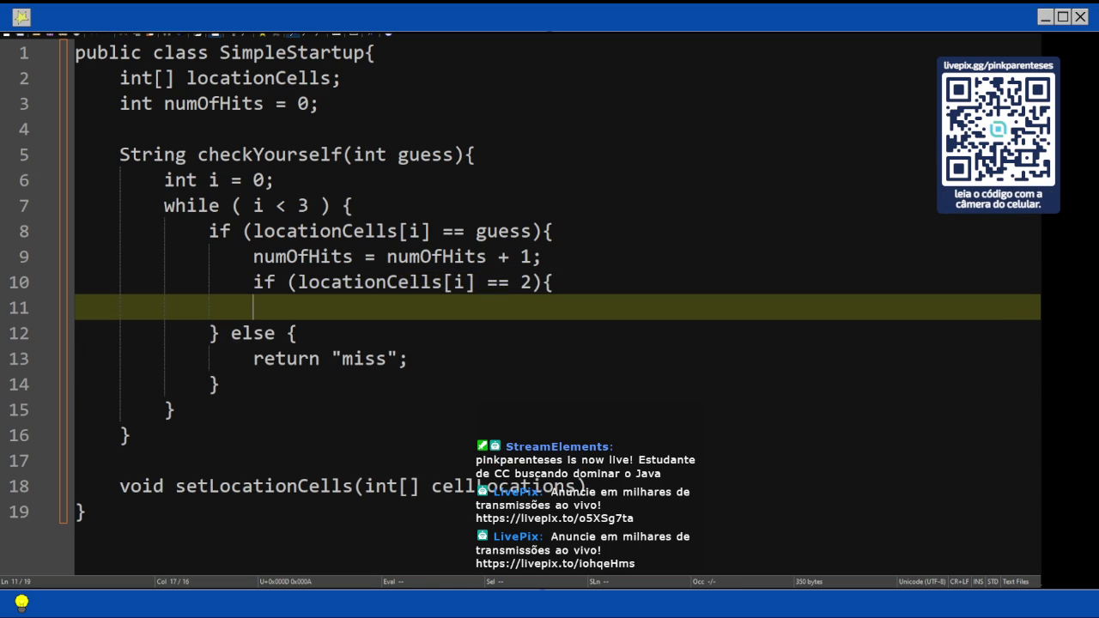
key("Tab")
type("return ")
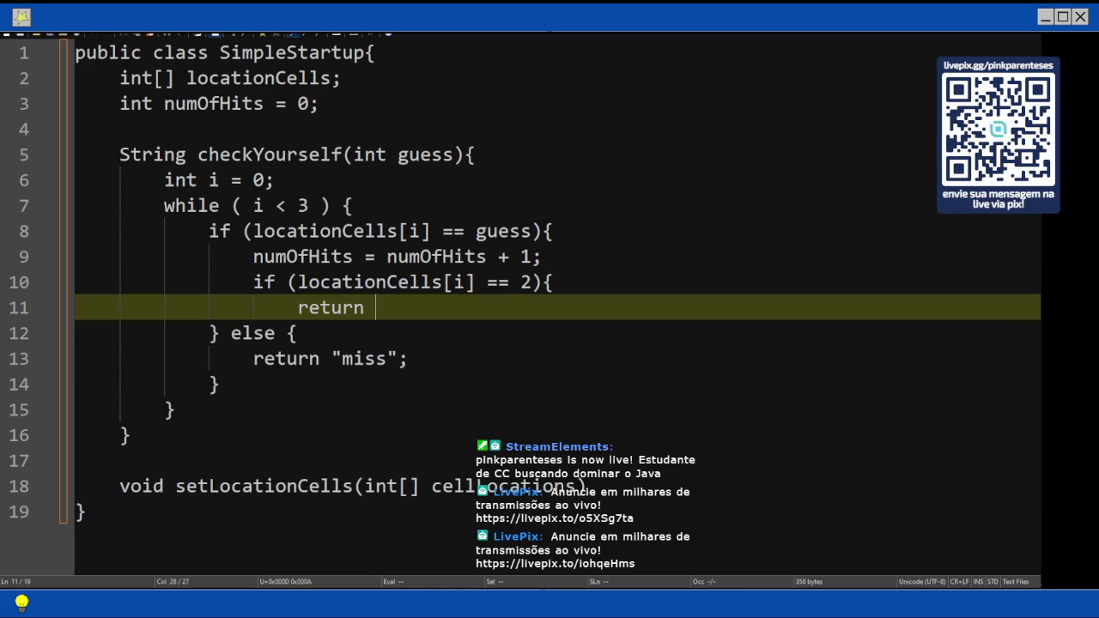
type("\"kill\";")
key("Return")
key("BackSpace")
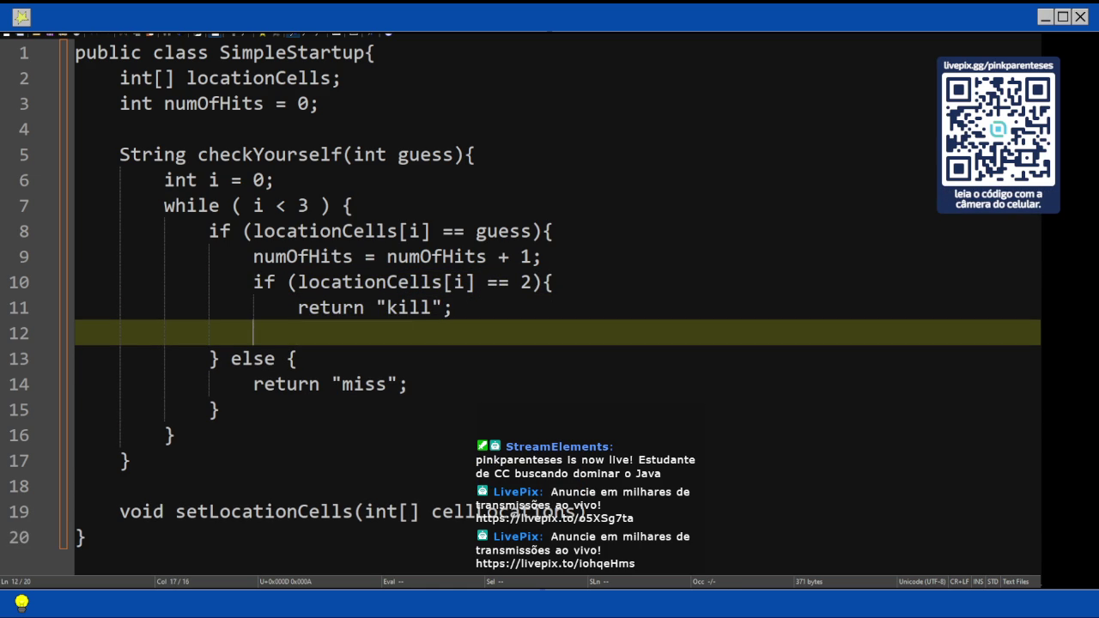
type("else {")
key("Return")
type("return \"hit\";")
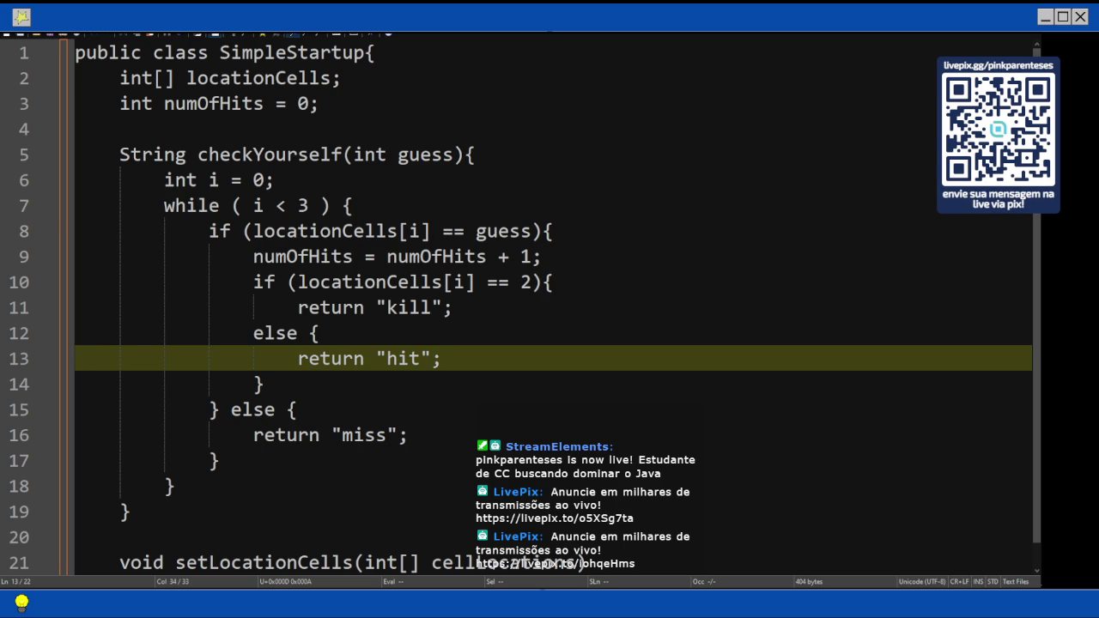
key("alt+Tab")
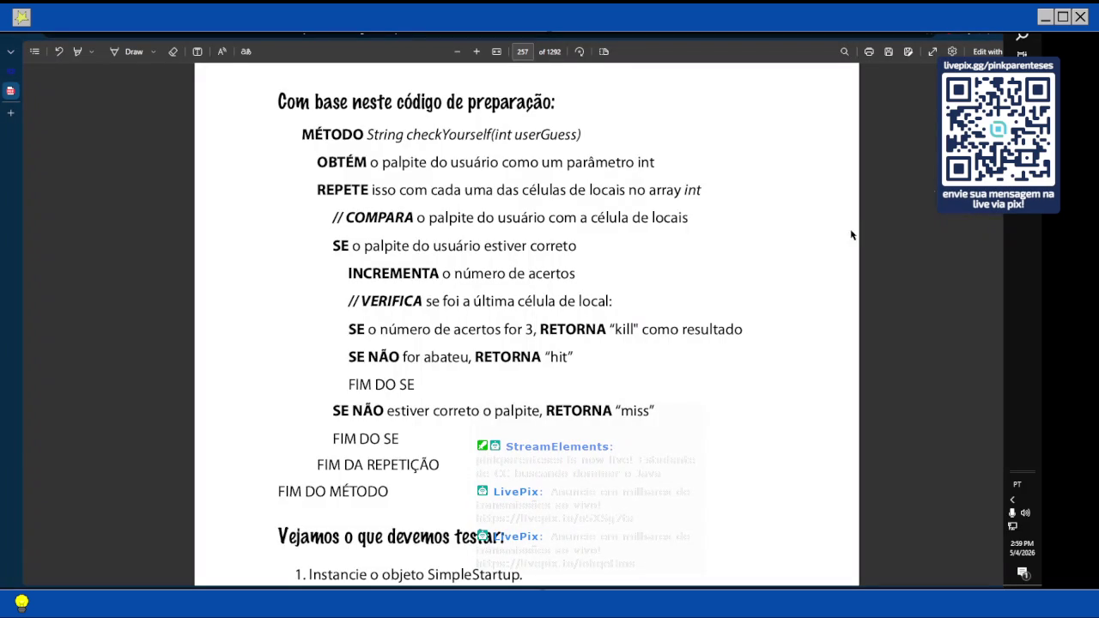
- Scroll the PDF from page 257 to the SimpleStartup test code heading on page 260
scroll(640, 328, "down", 15)
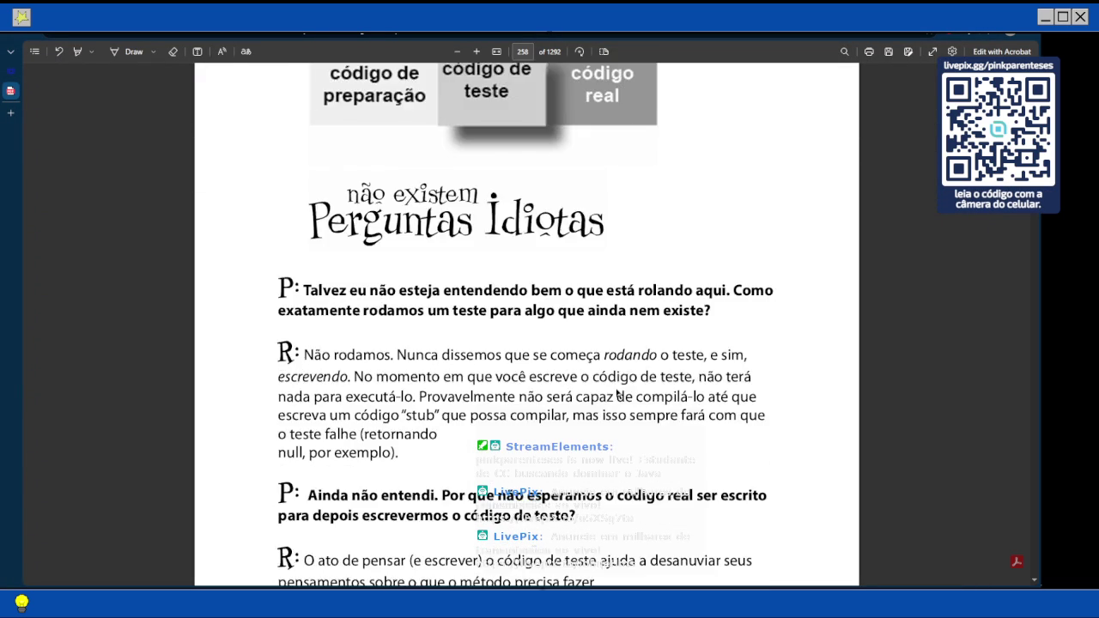
scroll(616, 394, "down", 5)
scroll(623, 410, "down", 5)
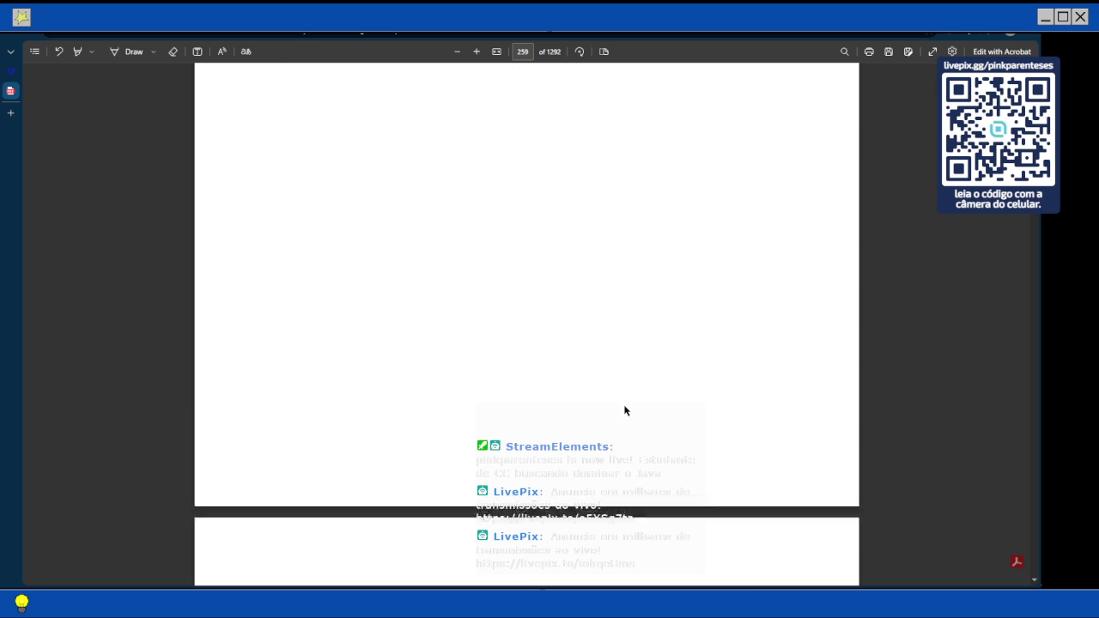
scroll(624, 410, "down", 2)
scroll(625, 411, "down", 5)
scroll(625, 410, "up", 1)
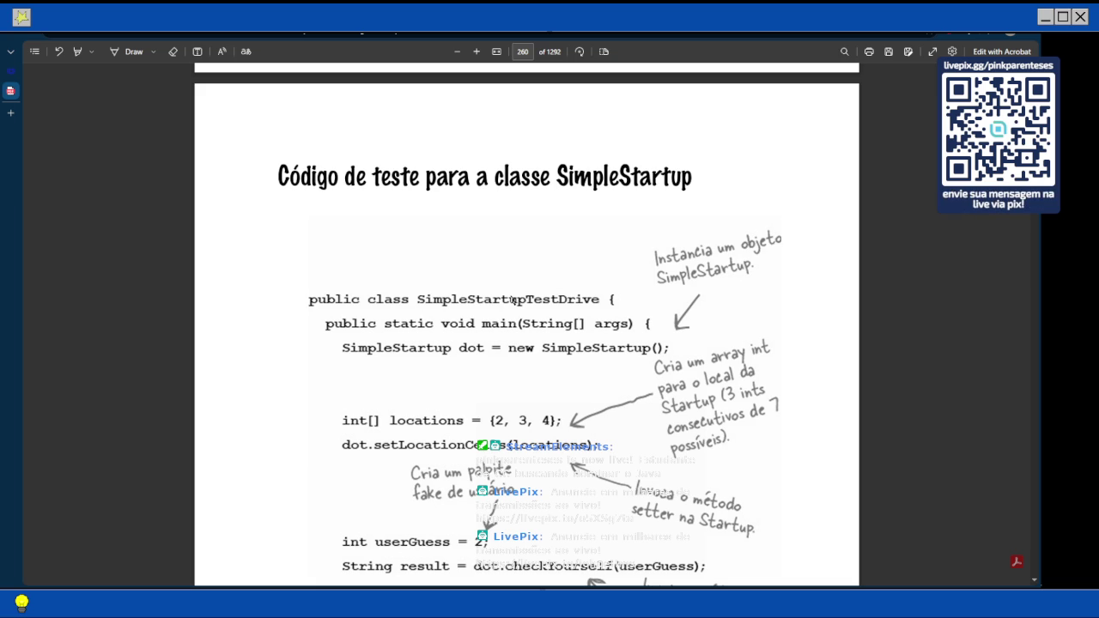
- Scroll through the SimpleStartupTestDrive listing to page 261's "Aponte o seu lápis" exercise
scroll(513, 298, "down", 3)
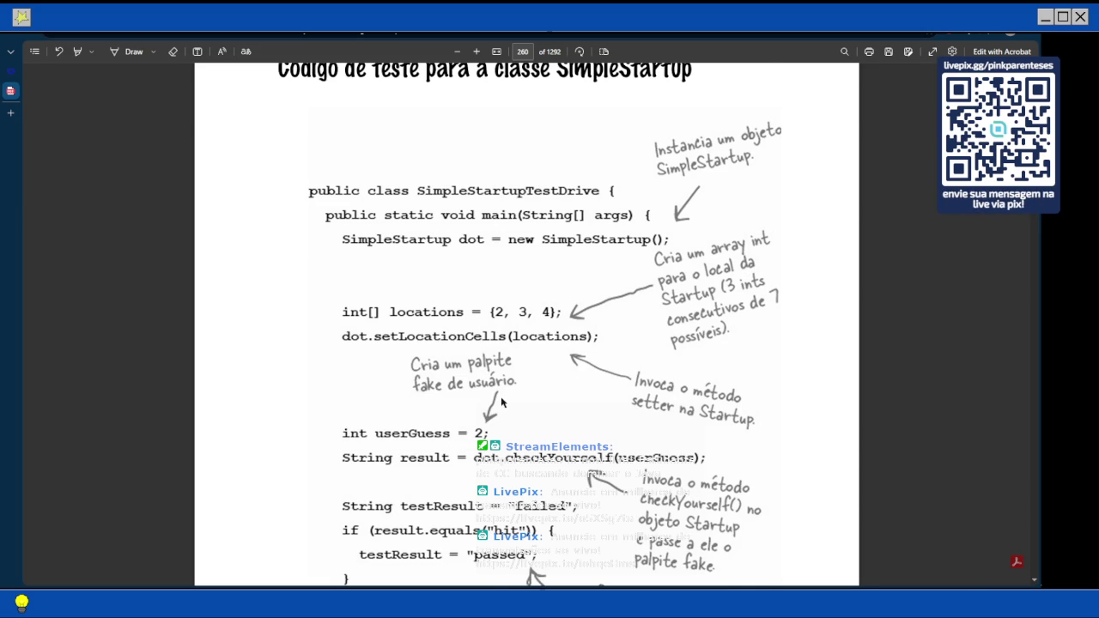
scroll(505, 397, "down", 1)
scroll(489, 361, "down", 1)
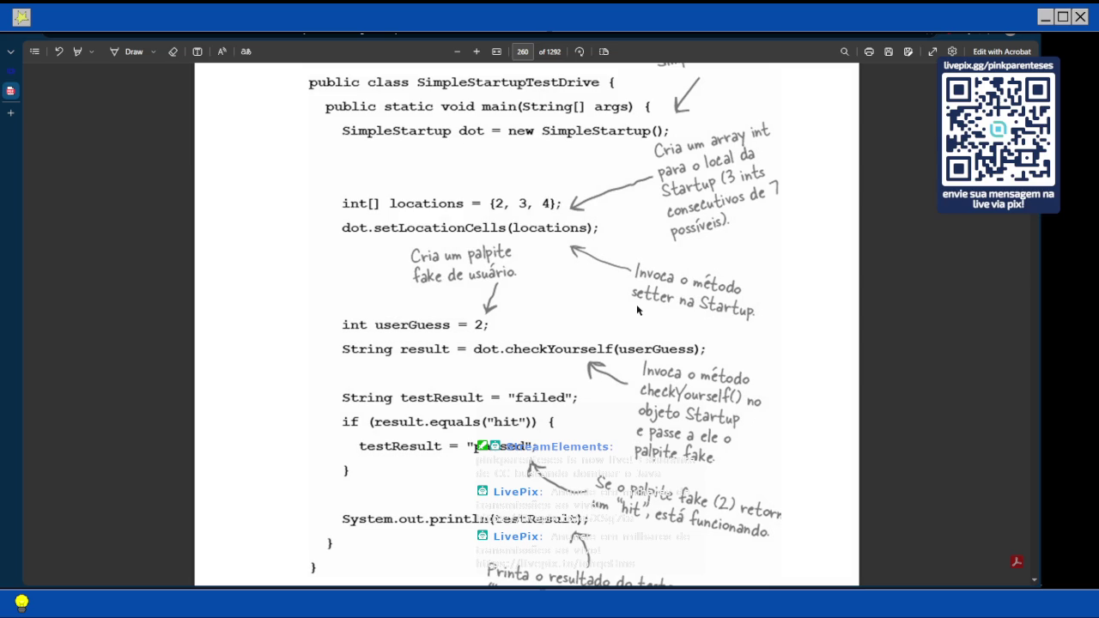
scroll(637, 308, "down", 3)
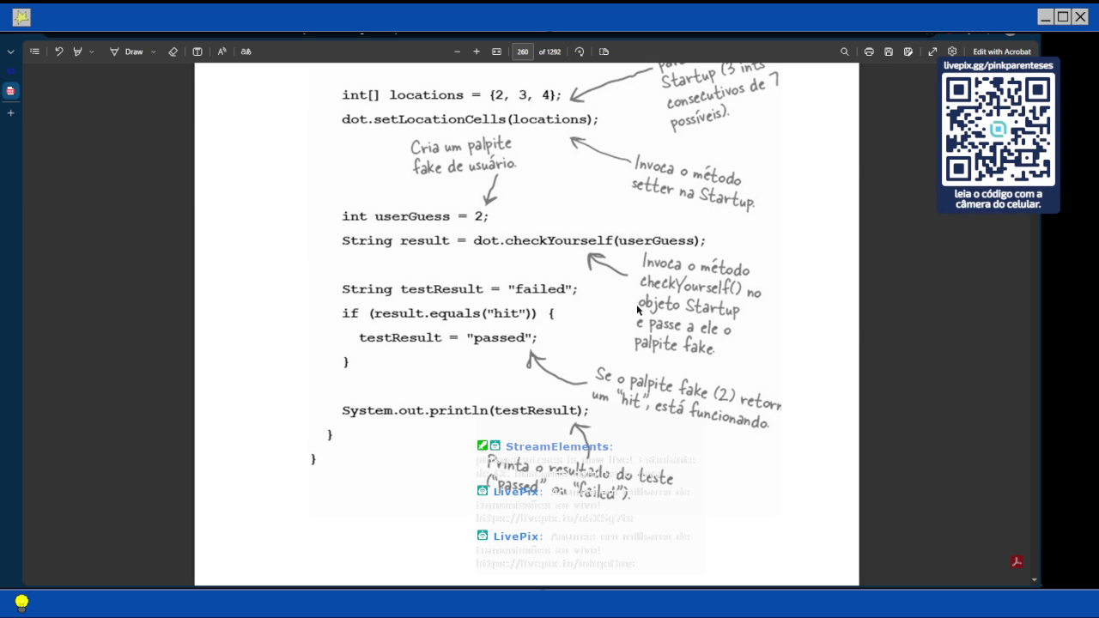
scroll(601, 206, "down", 2)
scroll(607, 200, "down", 1)
scroll(607, 200, "down", 1)
scroll(607, 200, "down", 3)
scroll(607, 200, "down", 3)
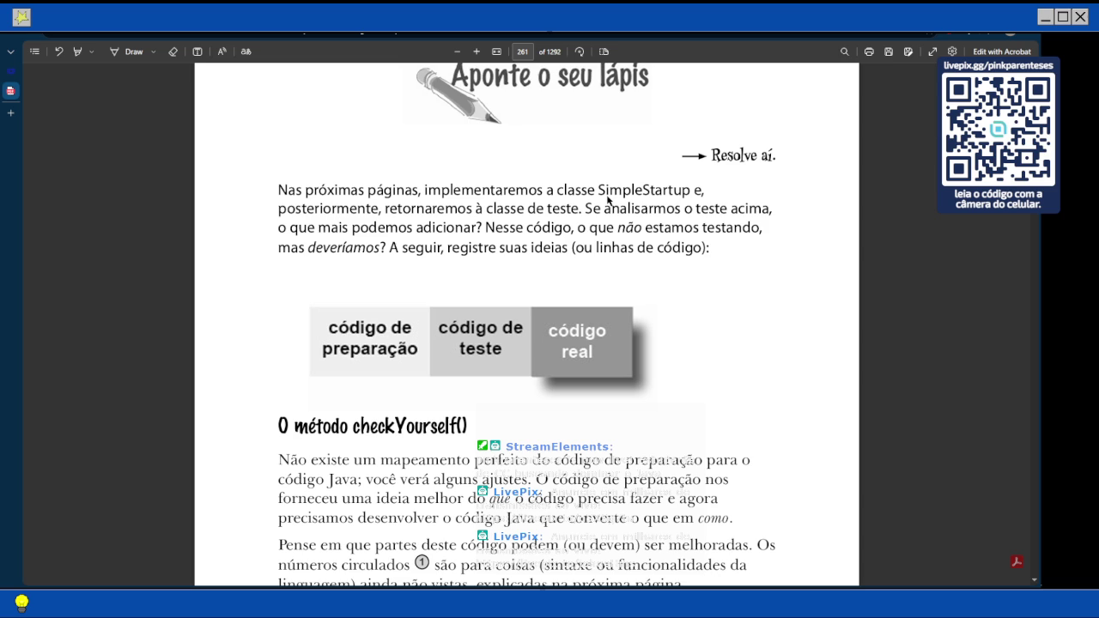
scroll(558, 201, "up", 2)
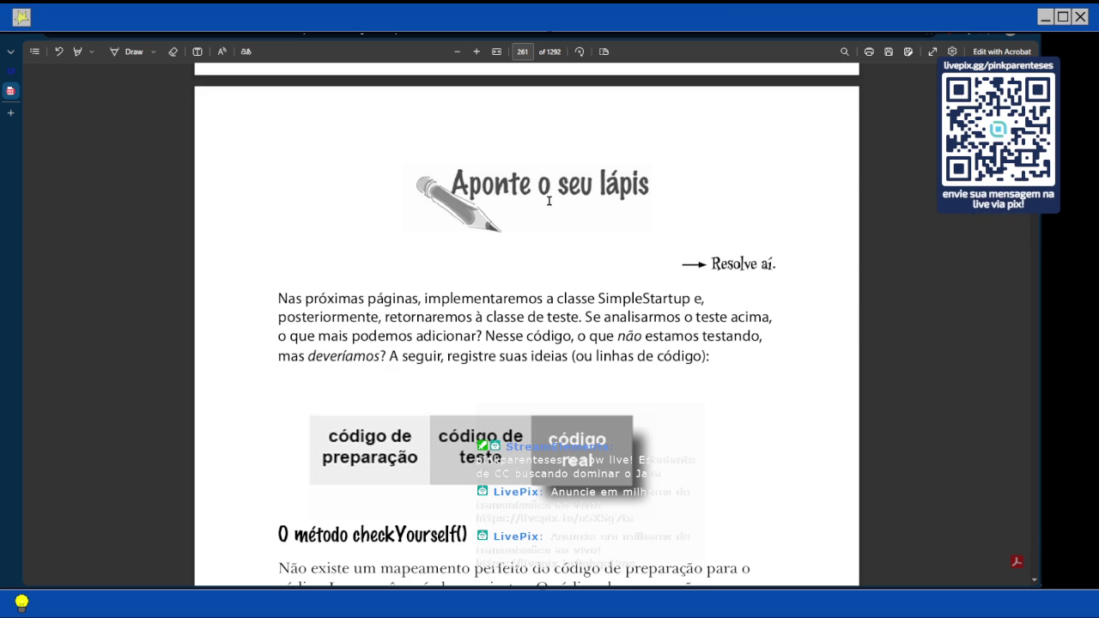
scroll(549, 201, "up", 3)
scroll(548, 201, "up", 10)
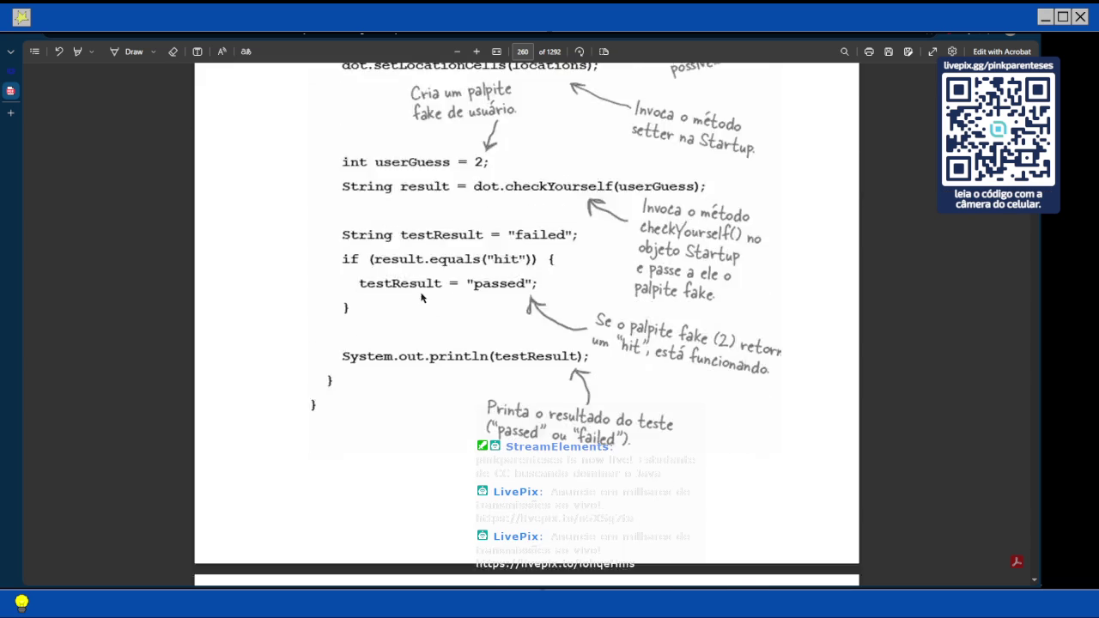
scroll(421, 296, "up", 6)
scroll(421, 296, "up", 8)
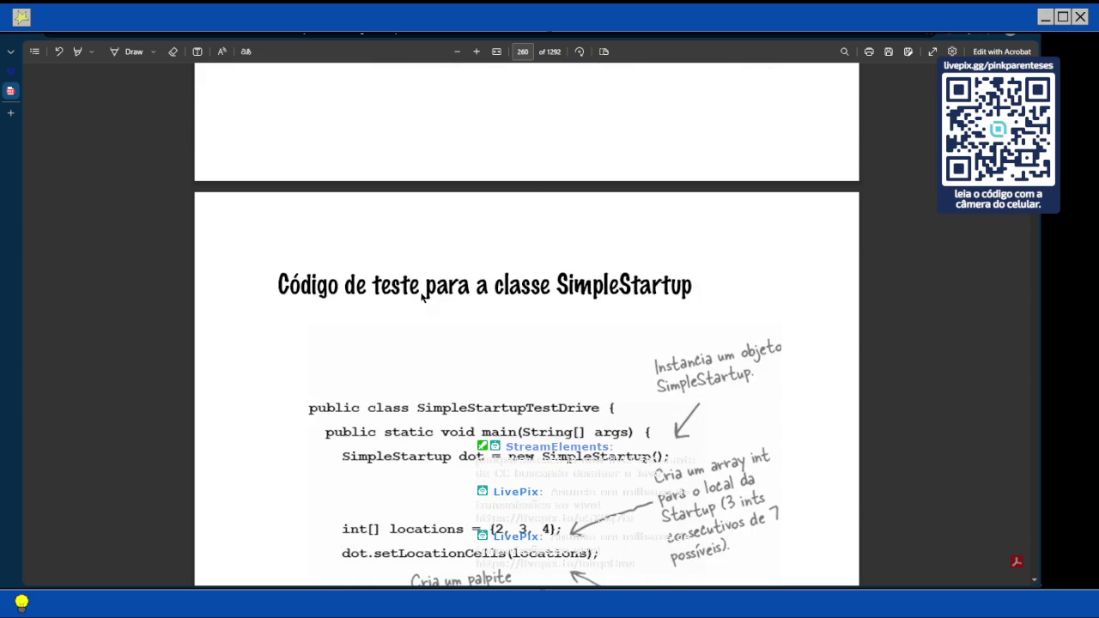
scroll(422, 296, "down", 5)
scroll(421, 296, "down", 5)
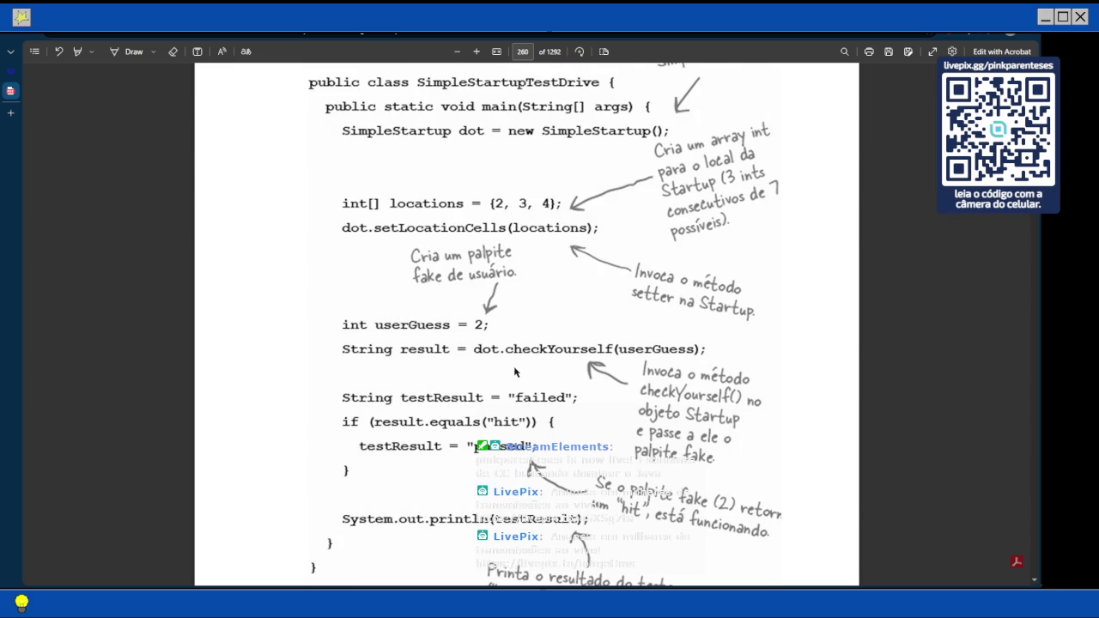
scroll(515, 372, "down", 5)
scroll(515, 372, "down", 3)
scroll(515, 372, "down", 12)
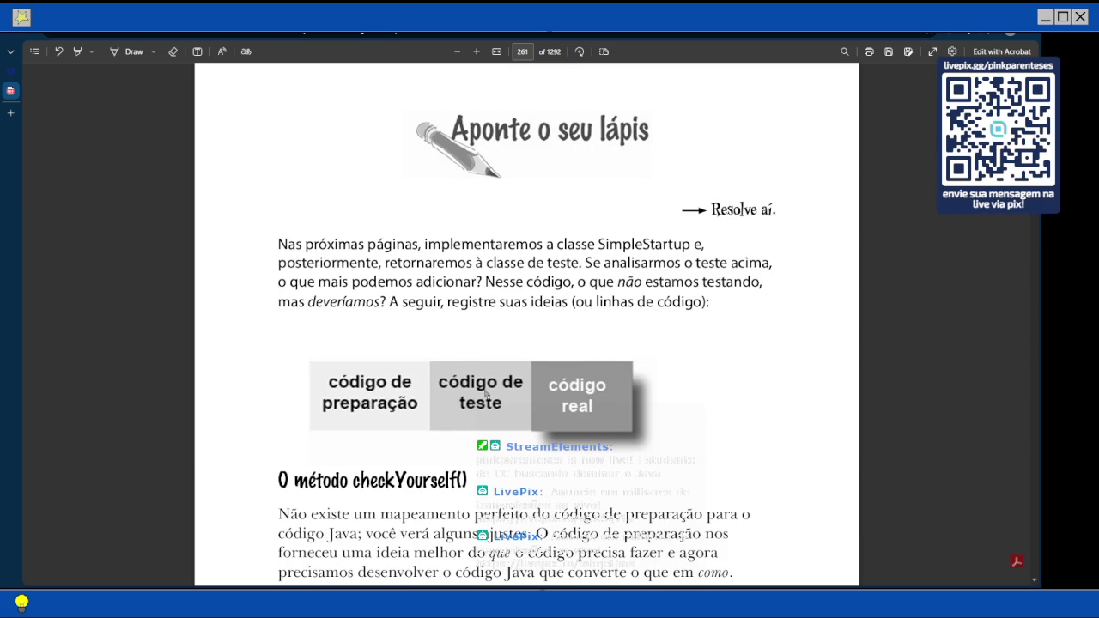
- Scroll down page 261 to the "O método checkYourself()" section with its circled annotations
scroll(486, 394, "down", 5)
scroll(486, 394, "down", 2)
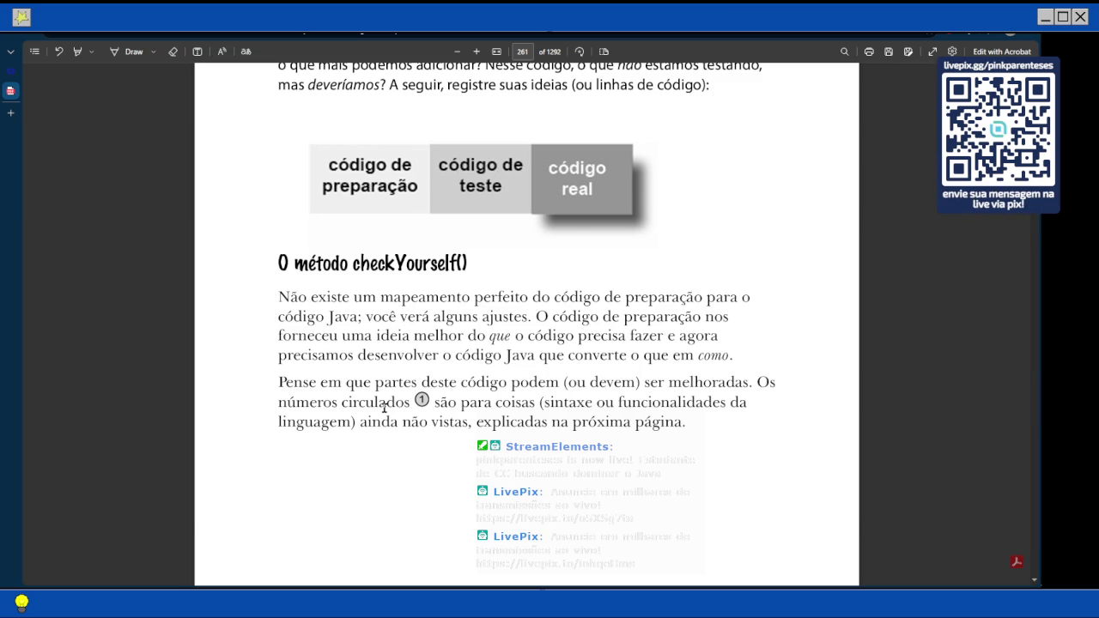
scroll(384, 408, "down", 1)
scroll(383, 408, "down", 1)
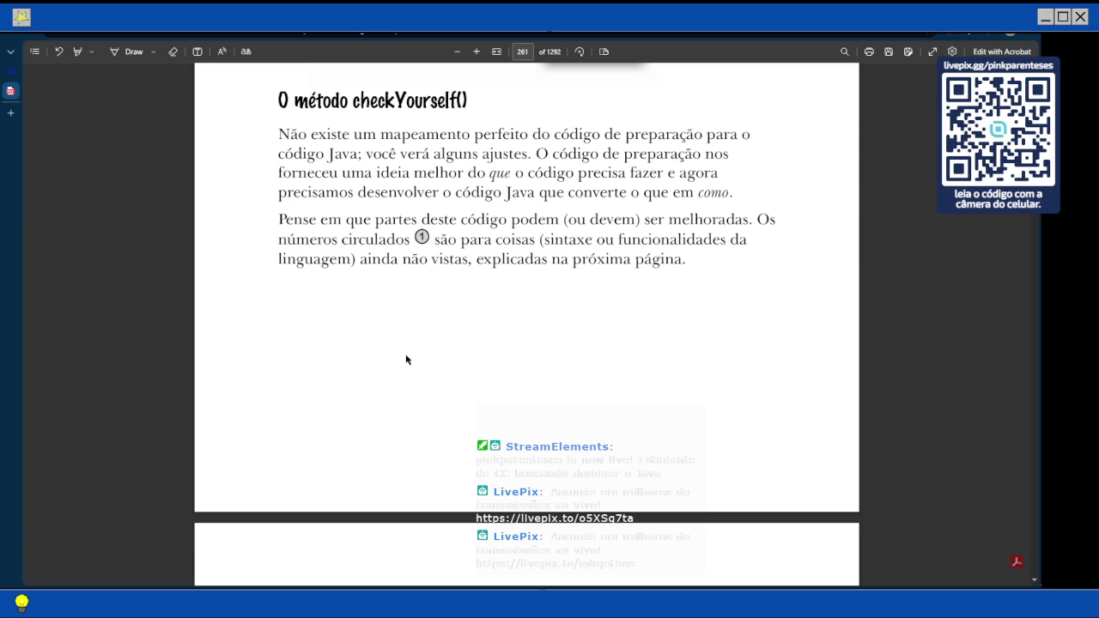
- Scroll to page 262's annotated checkYourself(int guess) code using a for loop over locationCells
scroll(406, 359, "down", 3)
scroll(406, 359, "up", 3)
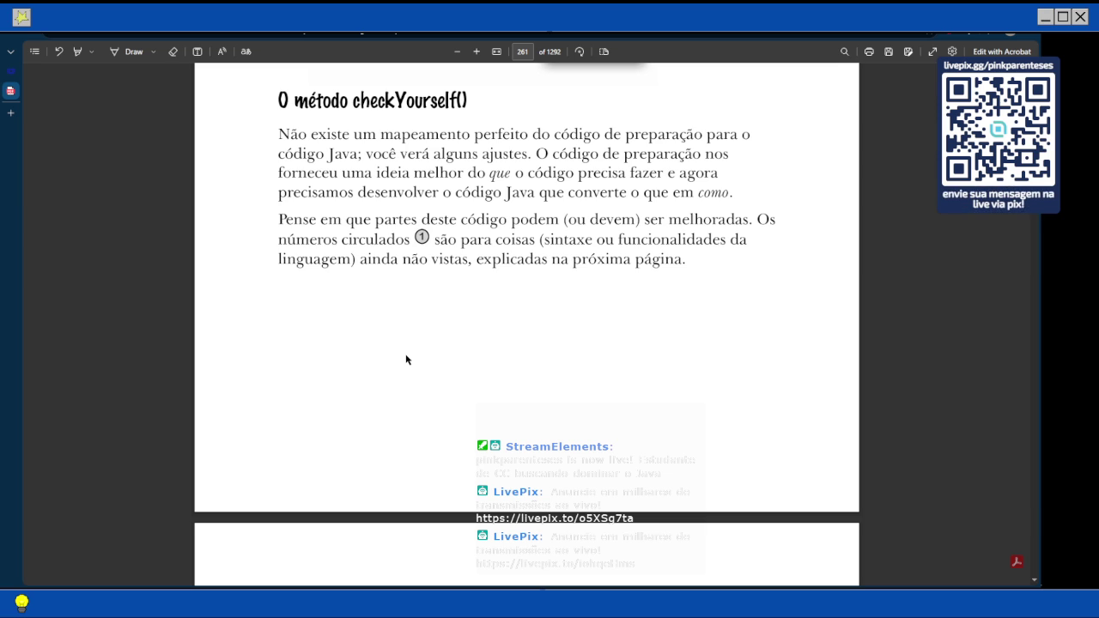
scroll(406, 359, "down", 2)
scroll(406, 358, "down", 3)
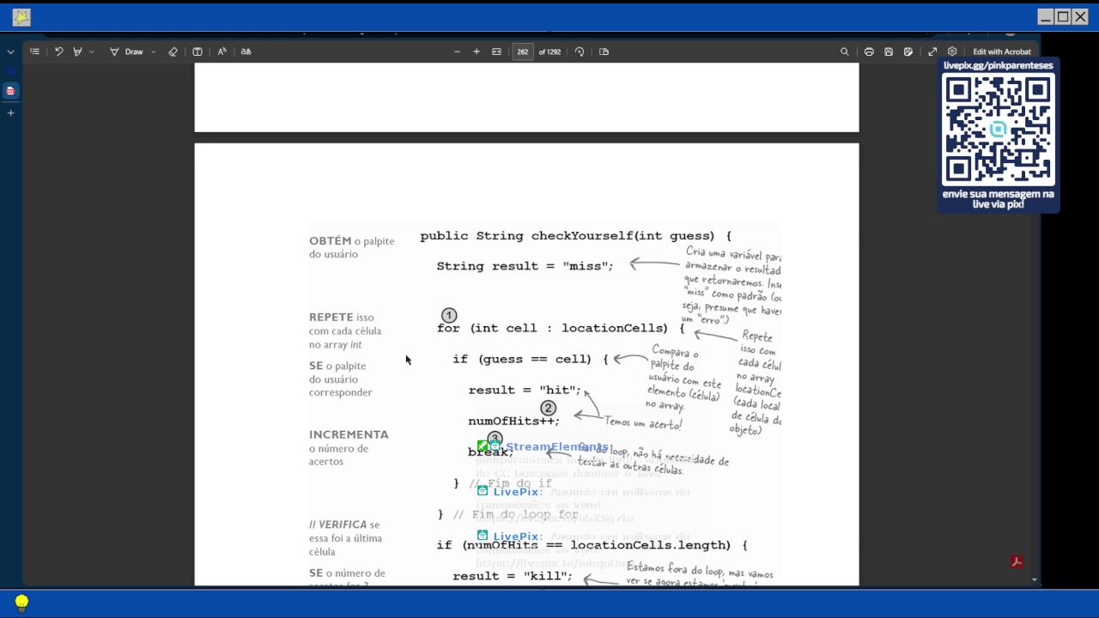
- Scroll page 262 of the book down to the kill check, println and return result lines
scroll(488, 377, "down", 3)
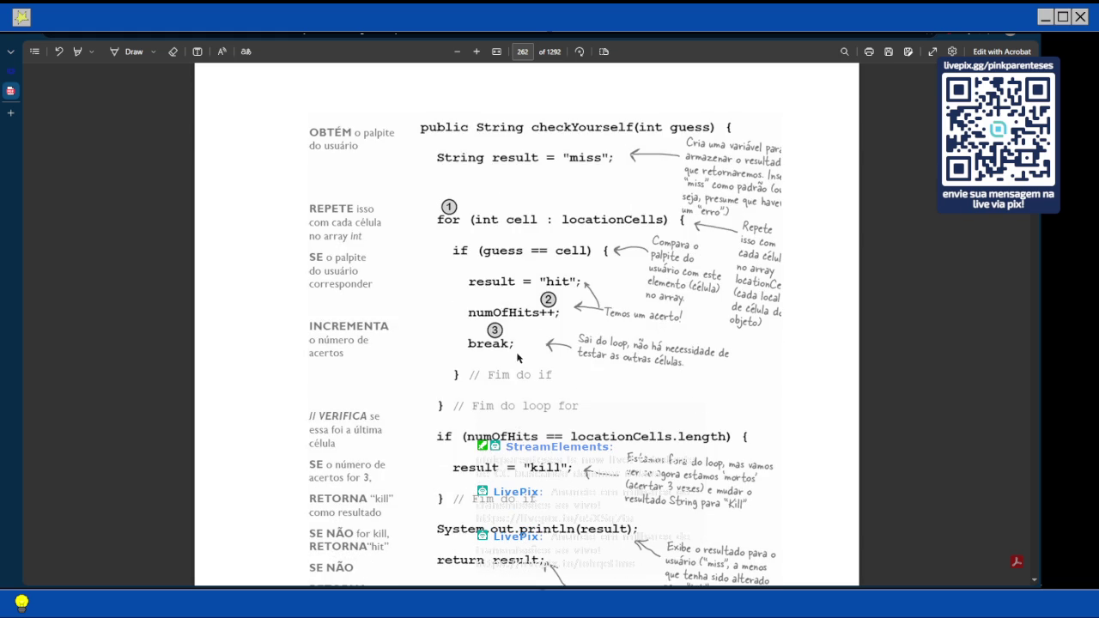
scroll(368, 441, "down", 1)
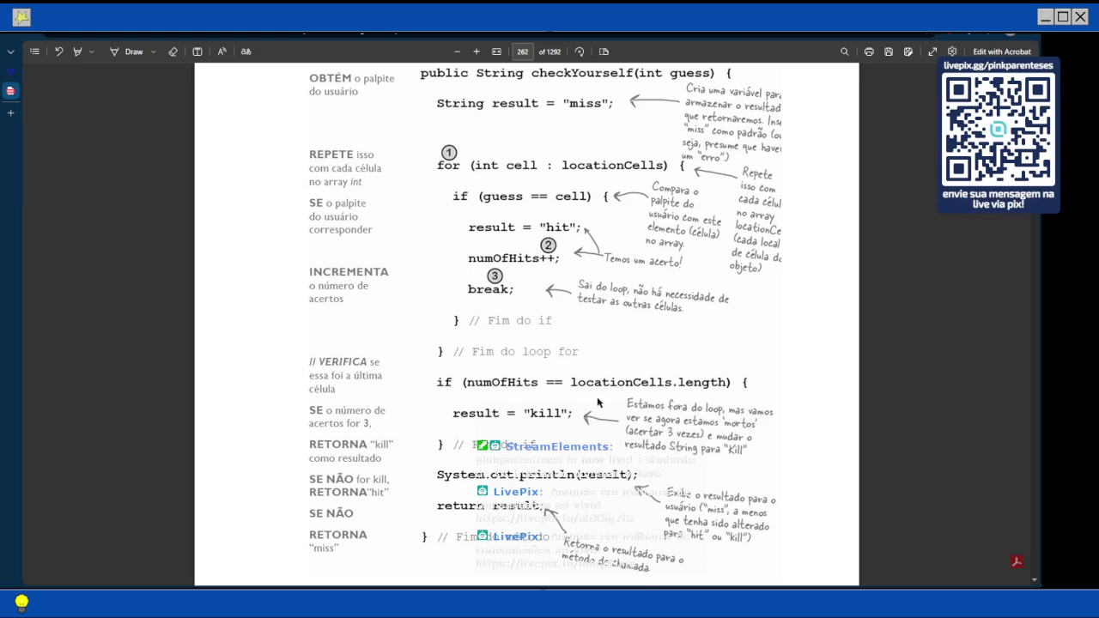
scroll(598, 402, "down", 2)
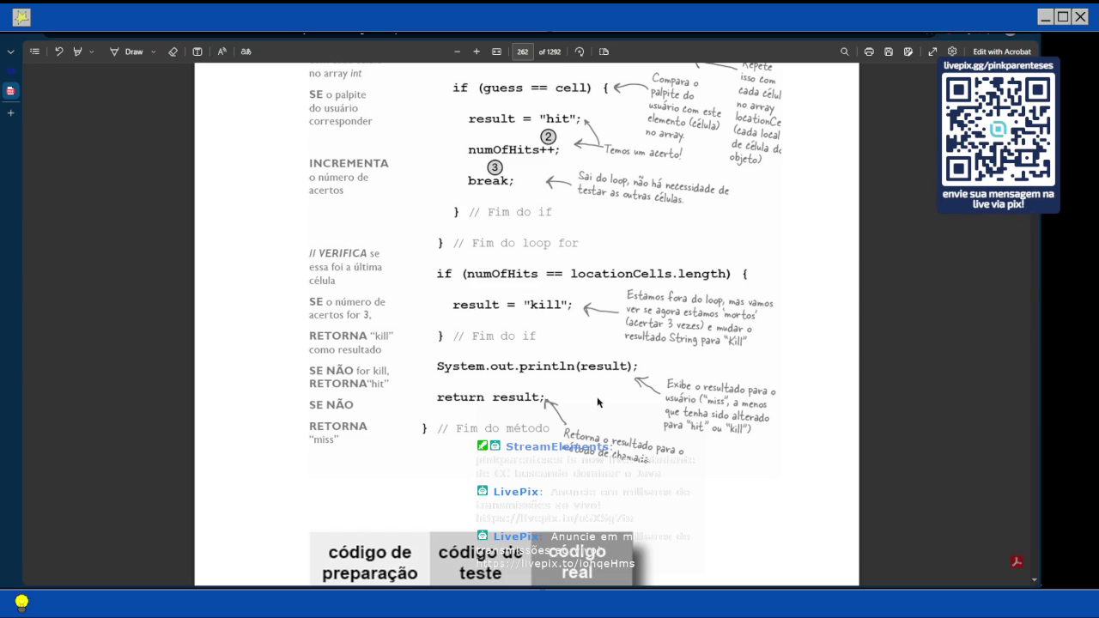
scroll(598, 403, "down", 3)
scroll(596, 400, "down", 2)
scroll(596, 400, "up", 6)
- Glance at the SimpleStartup while-loop code in Notepad3, then return to the book's PDF
key("alt+Tab")
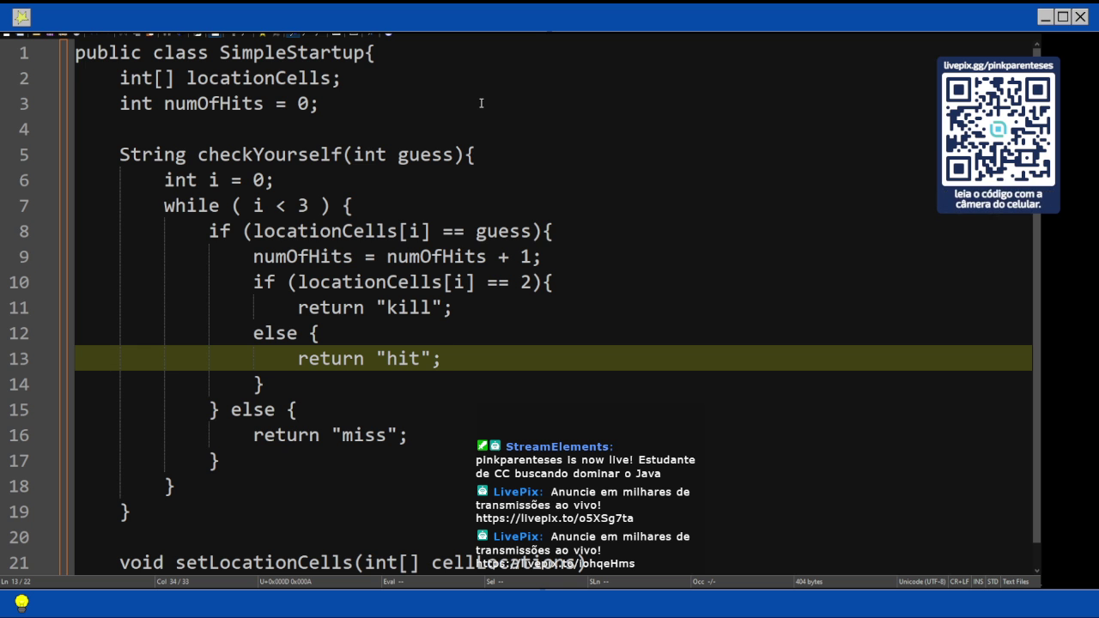
key("alt+Tab")
- Scroll the PDF past page 262's return result onto page 263's enhanced for loop explanation
scroll(299, 211, "down", 2)
scroll(300, 210, "down", 3)
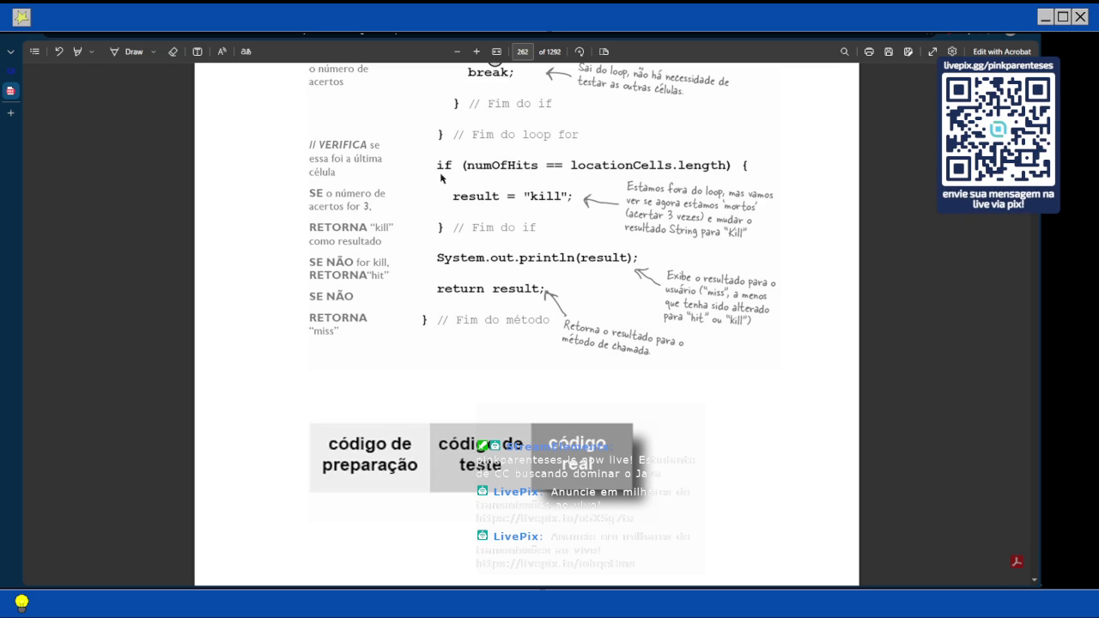
scroll(441, 178, "down", 1)
- Scroll to page 263's 'Novidades na área' notes on for (int cell : locationCells)
scroll(440, 177, "down", 10)
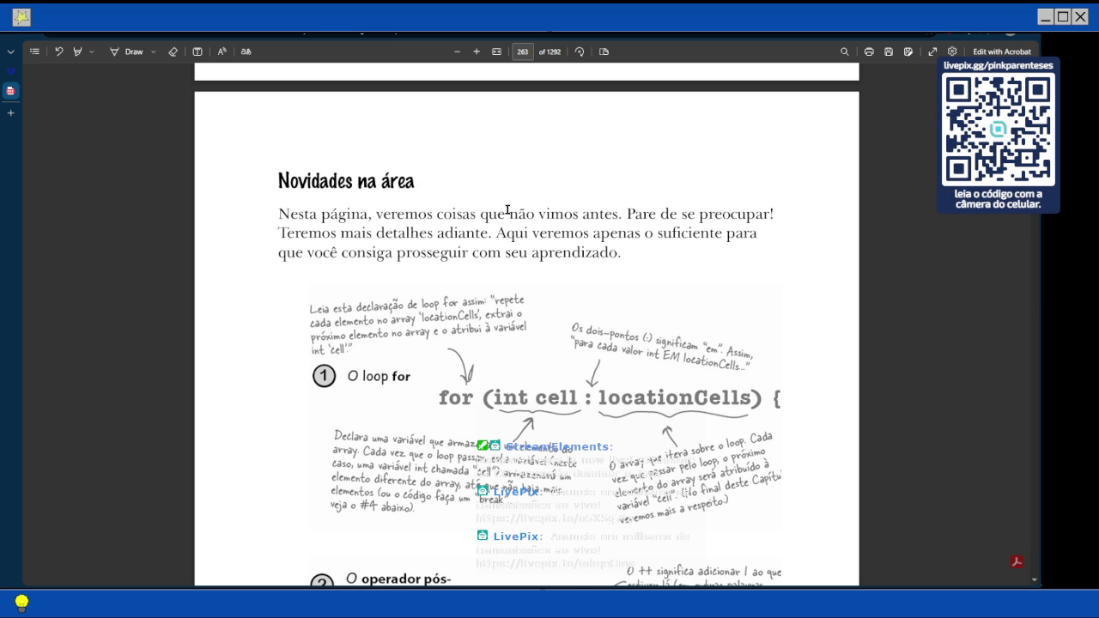
- Read through page 263's enhanced for, post-increment and break notes to page 264's 'Perguntas Idiotas'
scroll(507, 210, "down", 1)
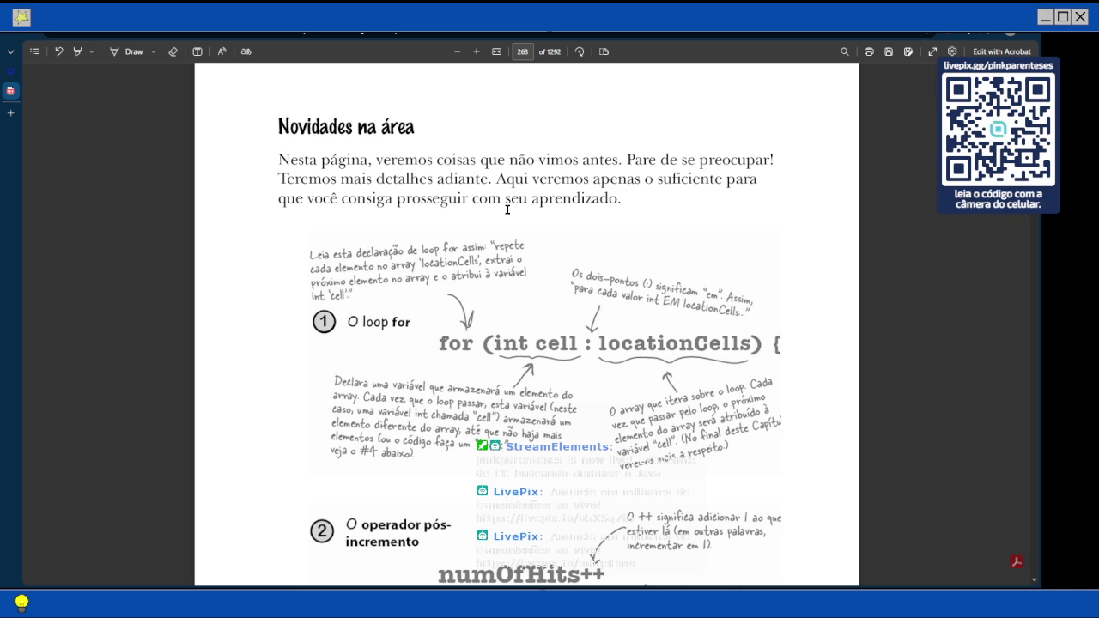
scroll(507, 209, "down", 1)
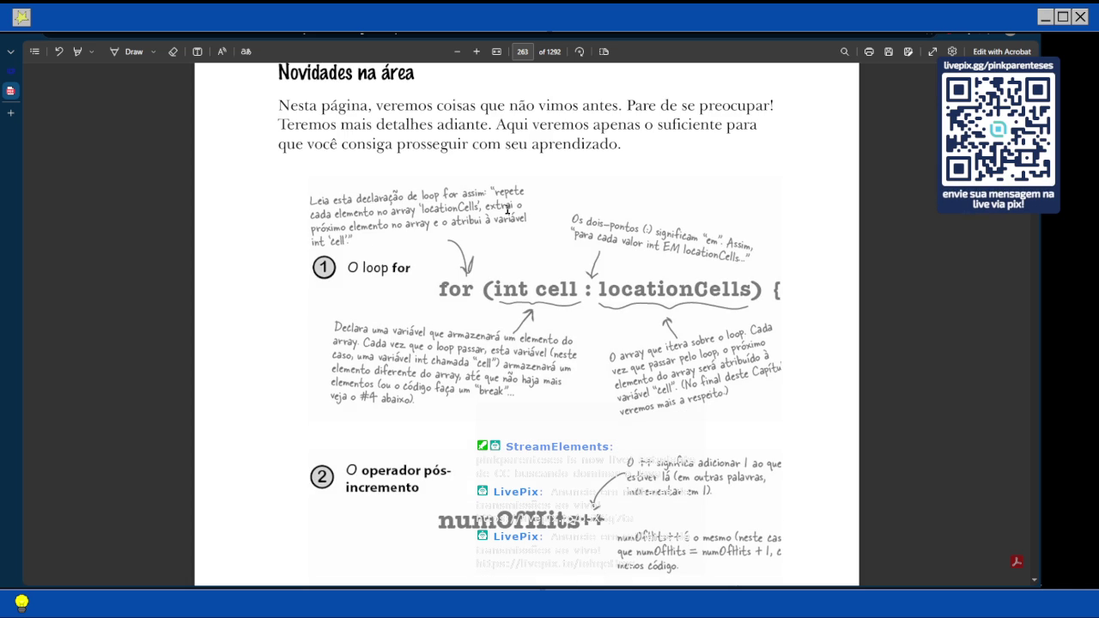
scroll(507, 209, "down", 3)
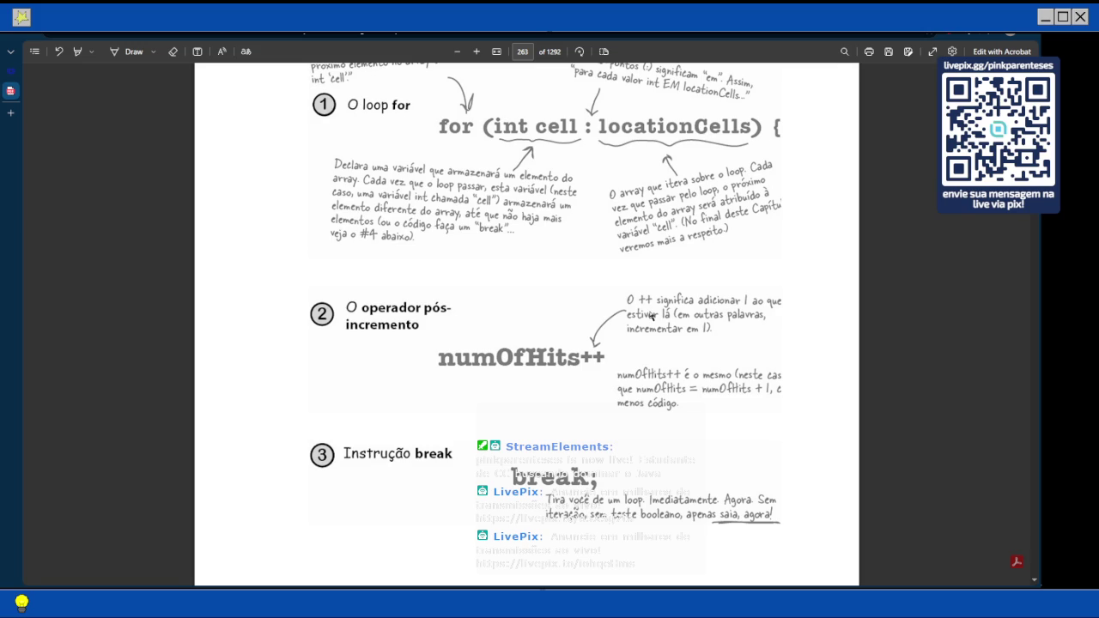
scroll(650, 316, "down", 1)
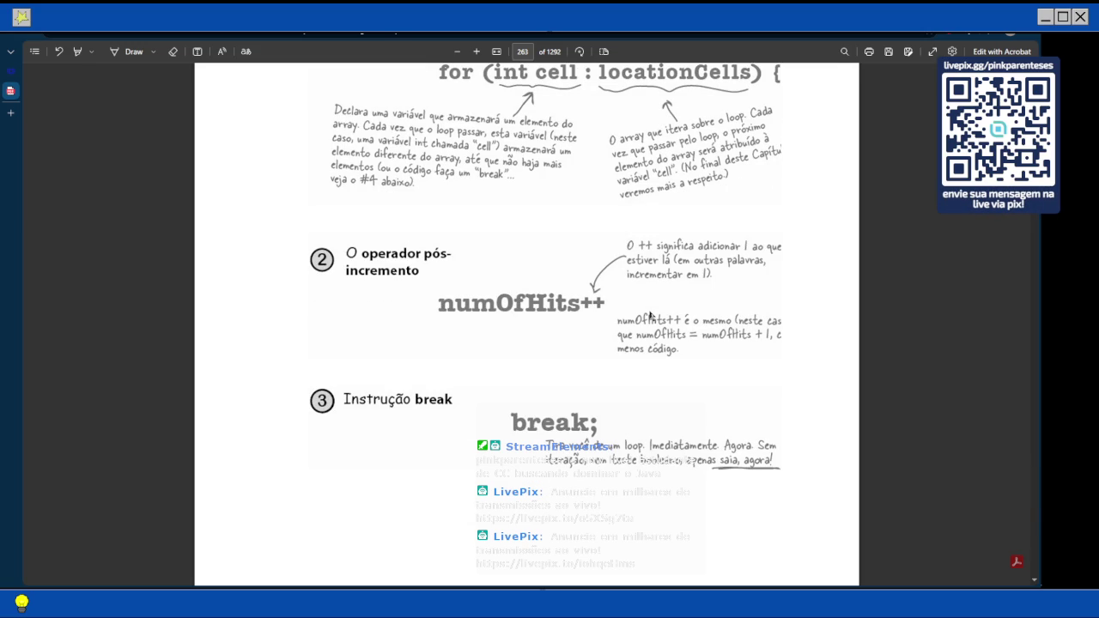
scroll(650, 316, "down", 1)
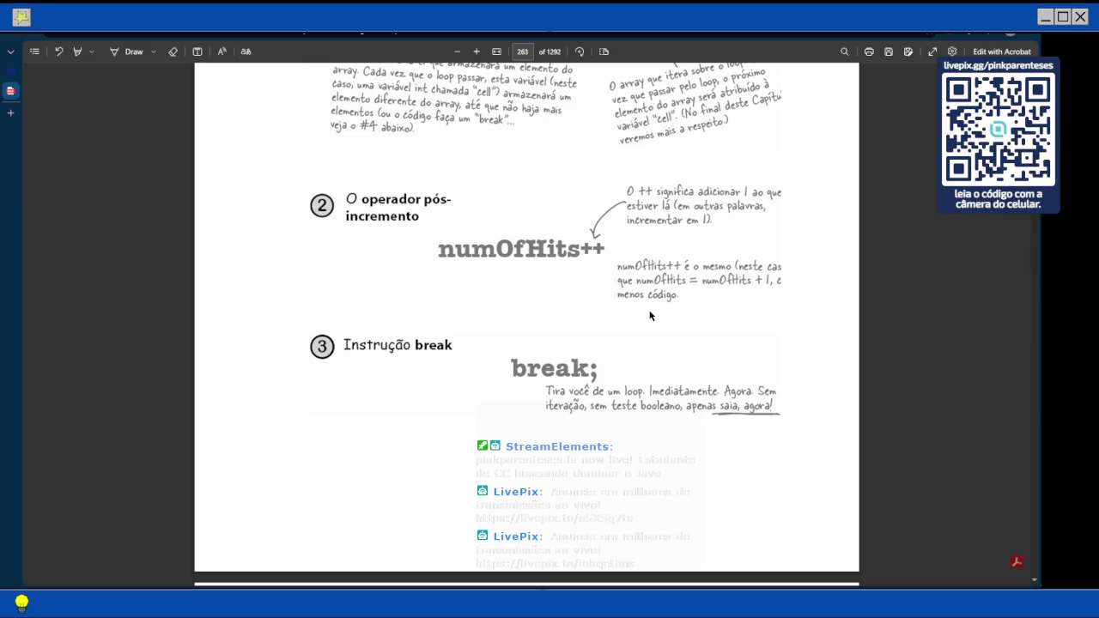
scroll(650, 315, "down", 4)
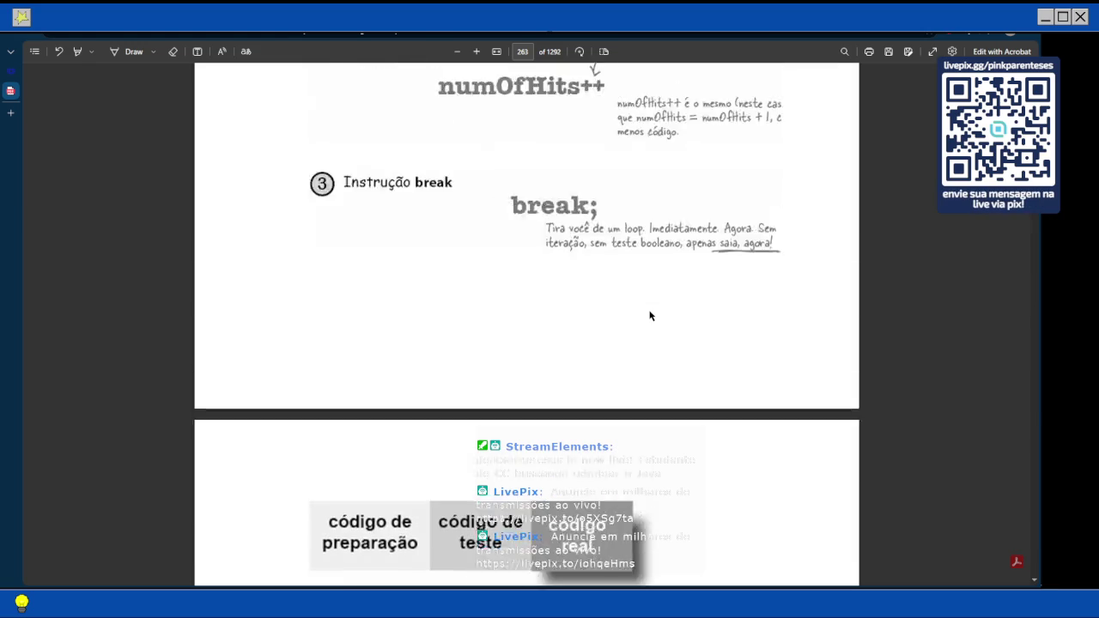
scroll(650, 316, "up", 4)
scroll(650, 316, "down", 8)
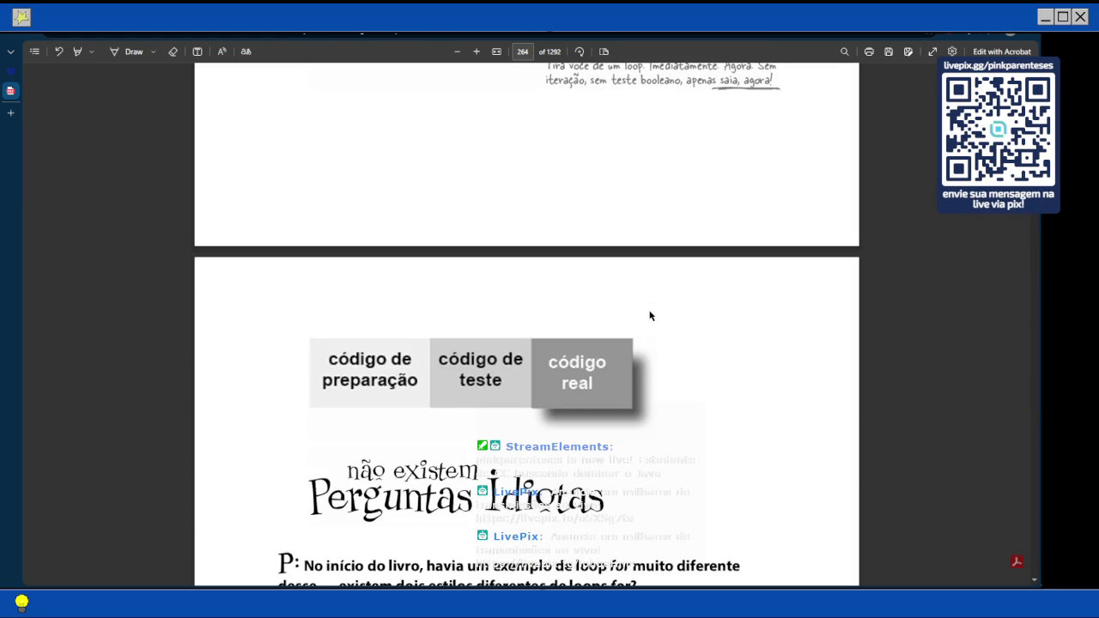
scroll(650, 316, "down", 3)
scroll(650, 316, "down", 1)
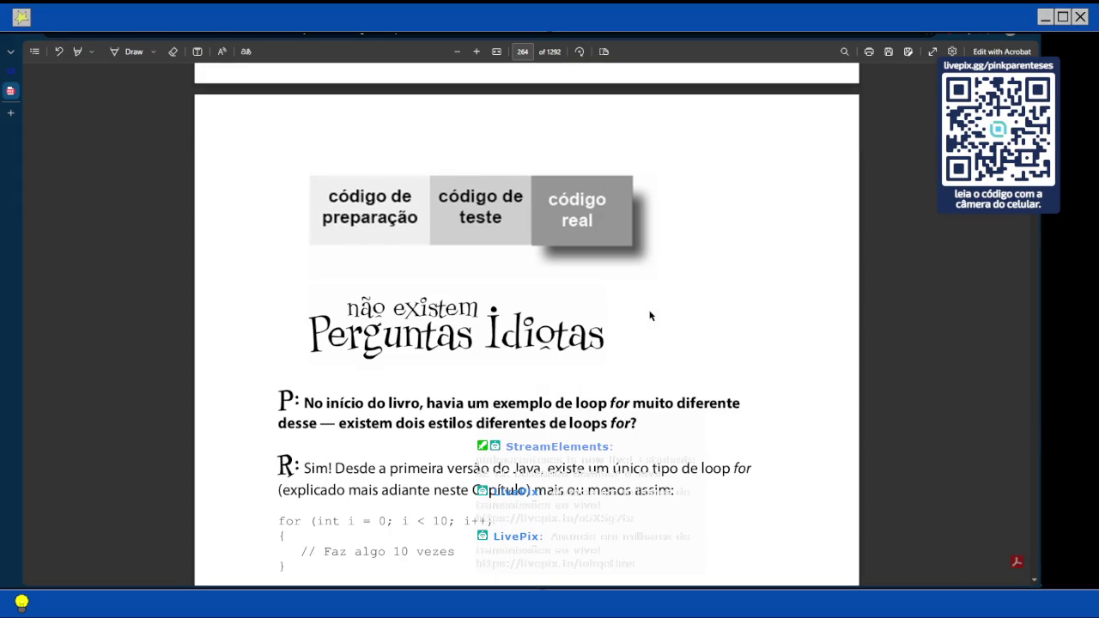
key("alt+Tab")
- Replace the counter declaration and while header with 'for (int cell : locationCells){'
left_click_drag(354, 205, 153, 199)
left_click(161, 188, "shift")
type("for")
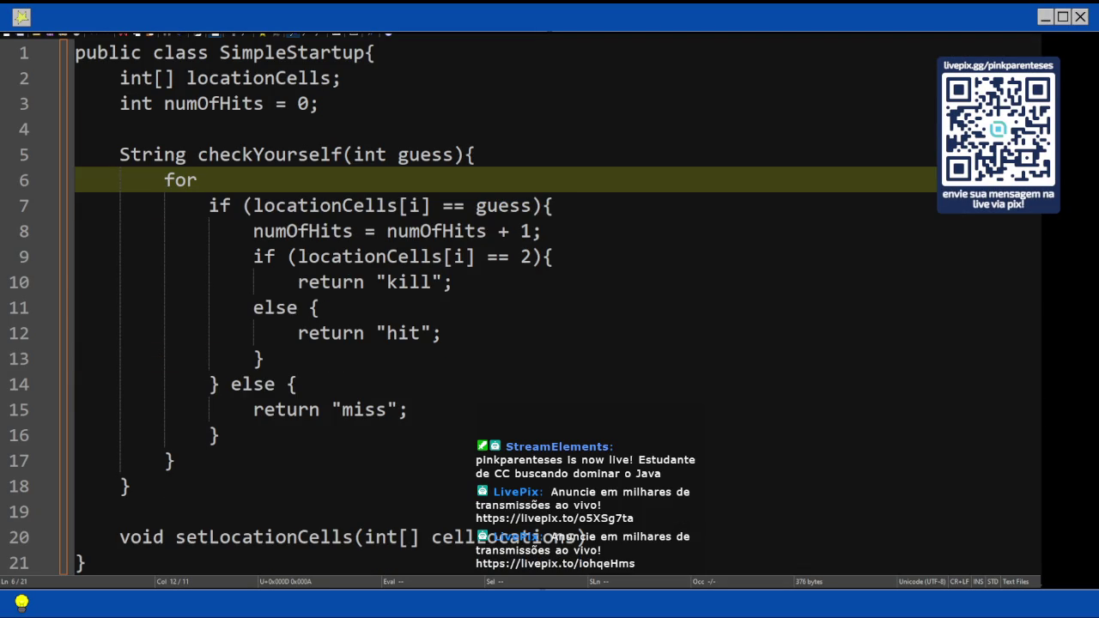
type(" (int cell ")
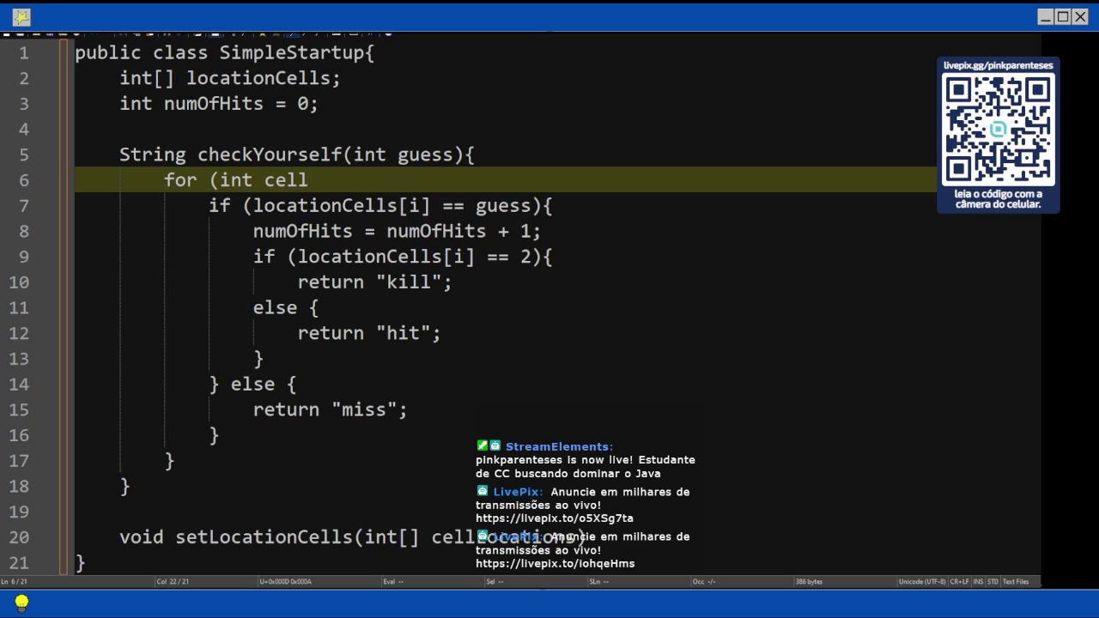
type(": loca")
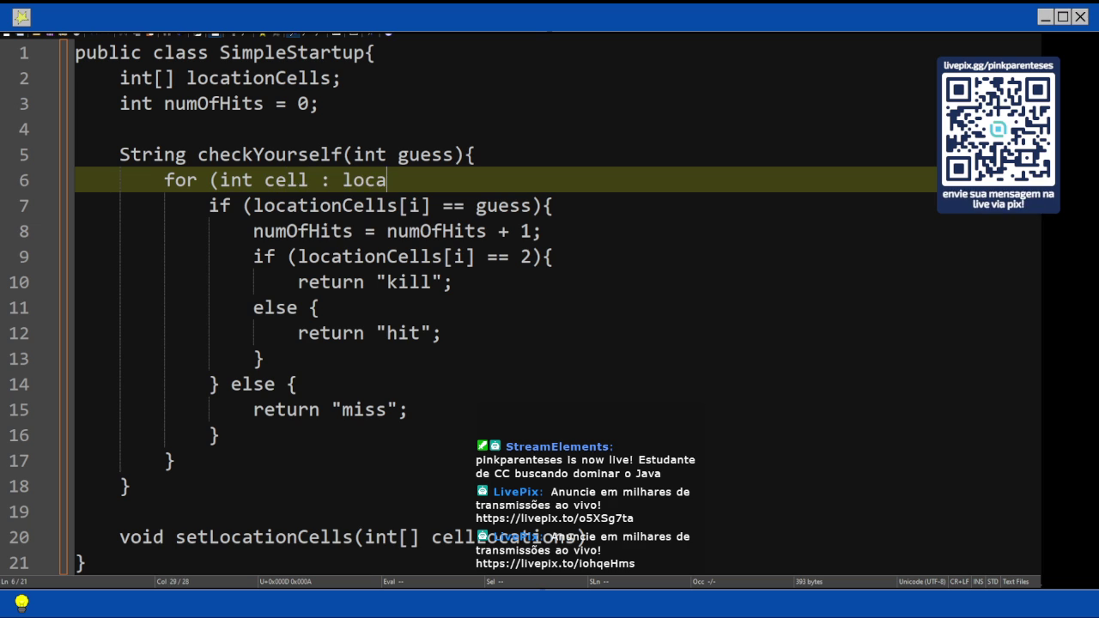
type("tionCells)")
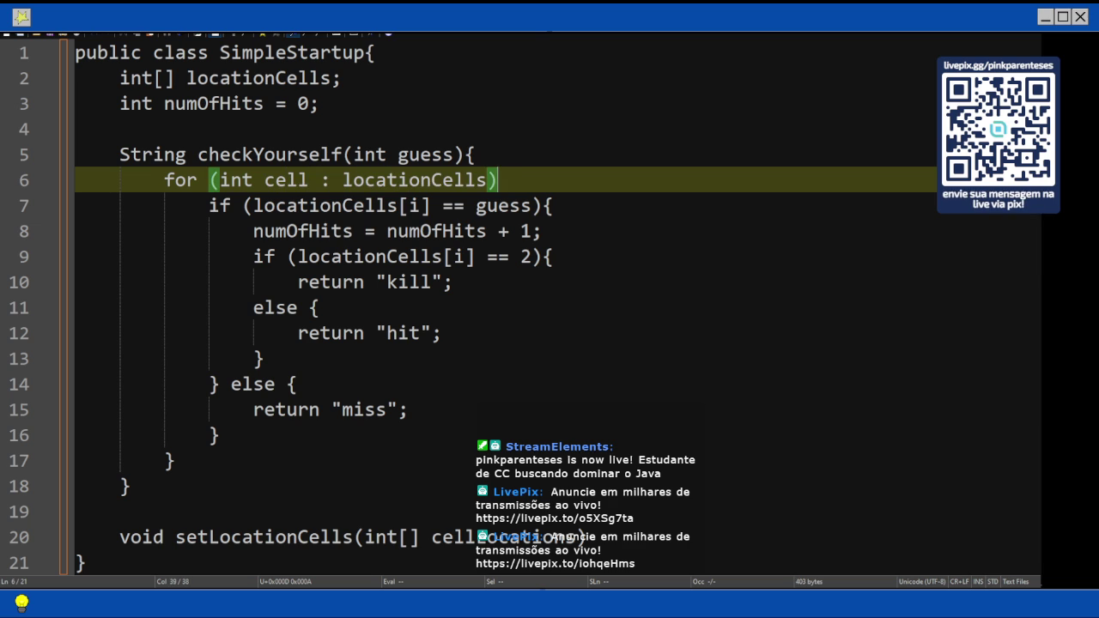
type("{")
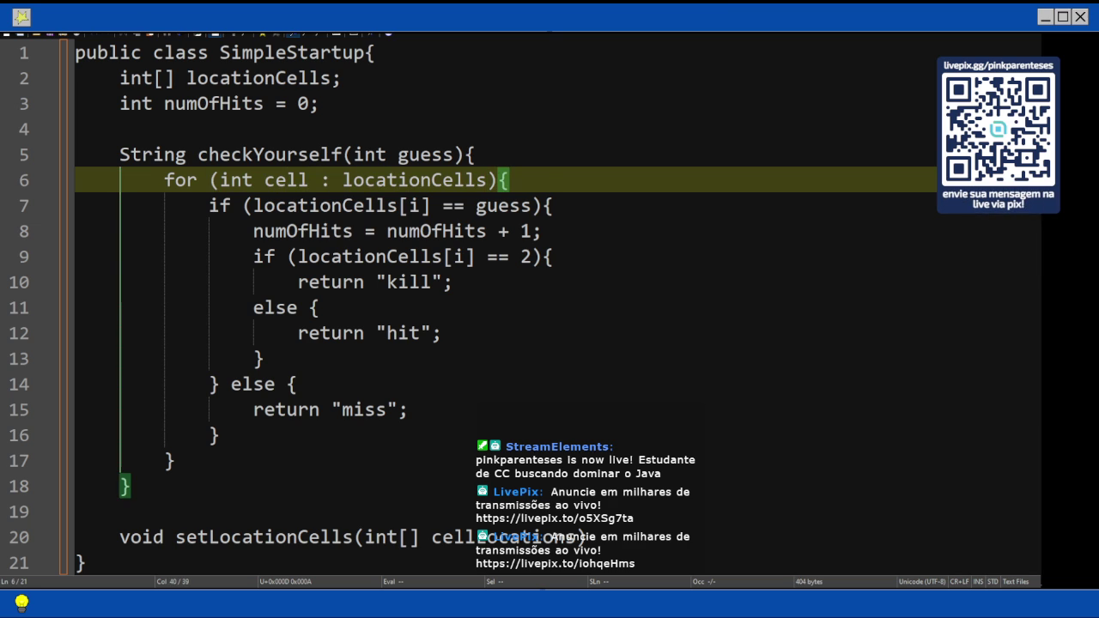
- Delete the inner kill/hit if-else block from the loop body
key("Down")
key("Down")
key("Down")
key("Down")
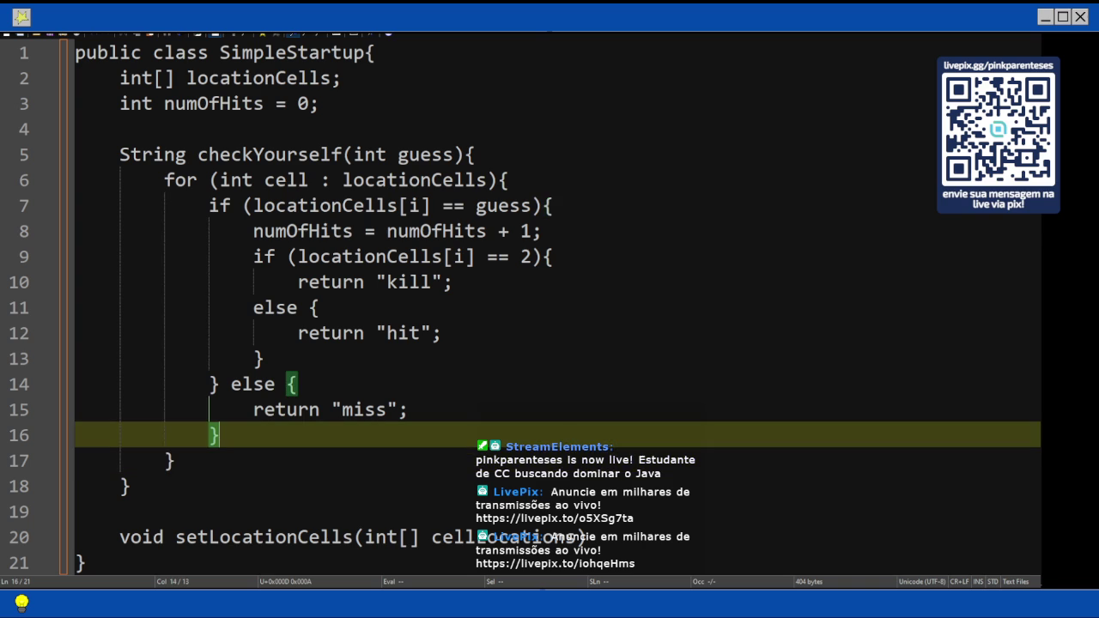
key("Down")
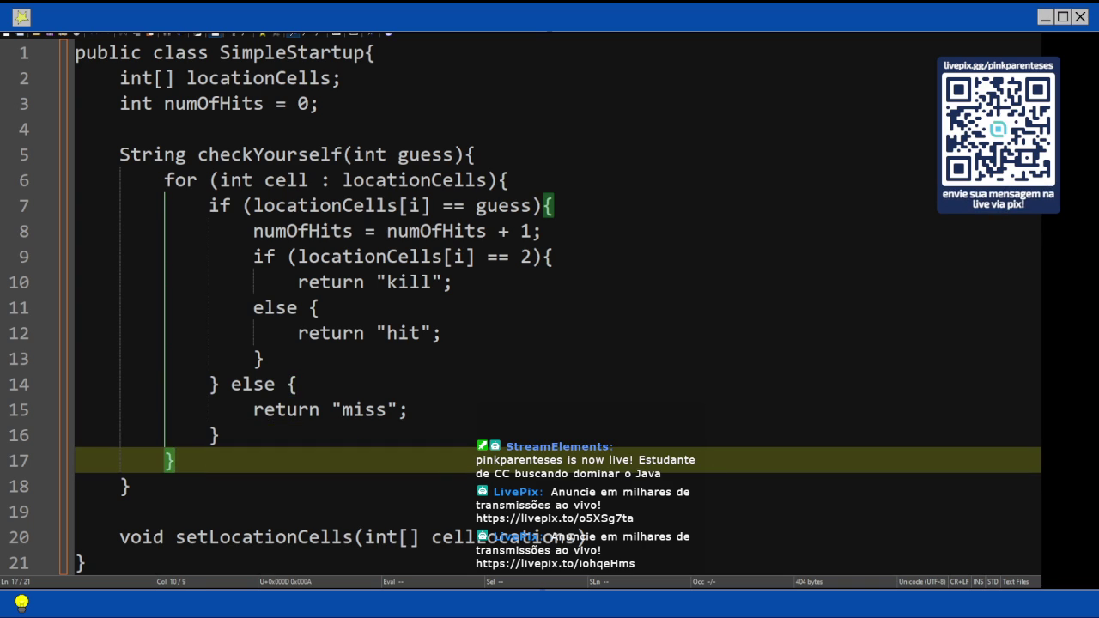
key("Up")
key("Up")
key("Up")
key("Up")
key("End")
key("Up")
key("Home")
key("shift+Down")
key("shift+Down")
key("shift+Down")
key("shift+Down")
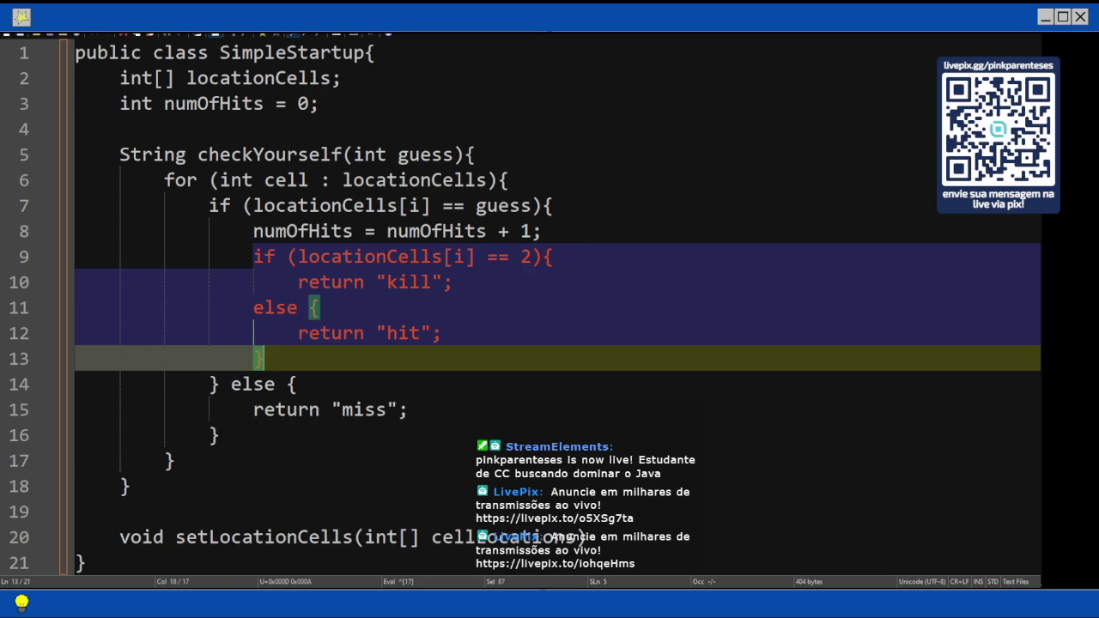
key("Delete")
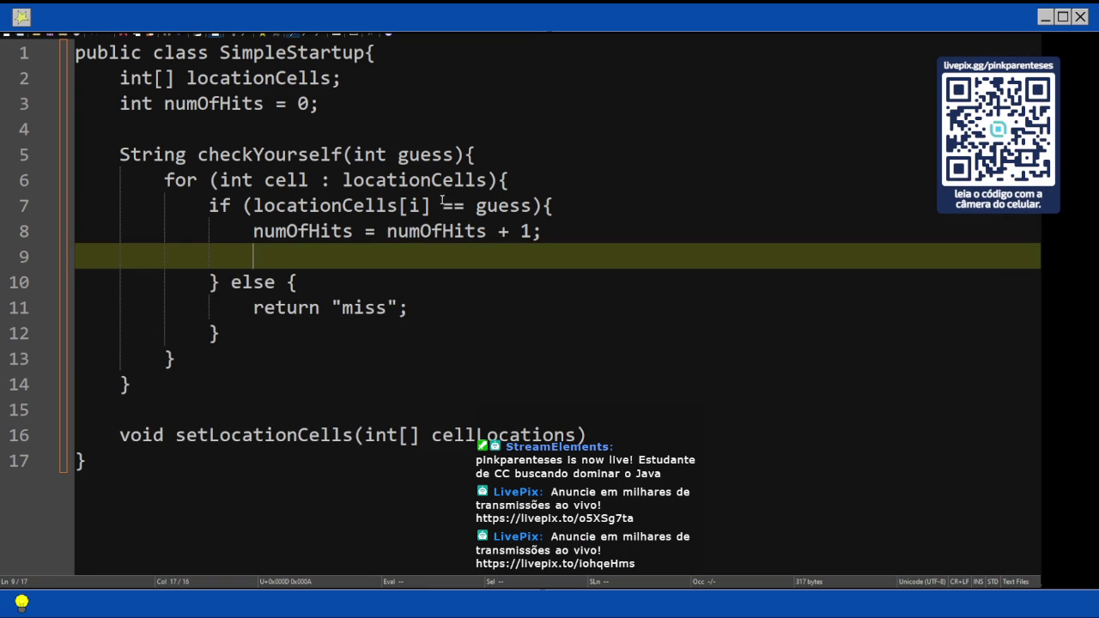
- Change the if condition to compare guess with cell instead of locationCells[i]
key("Up")
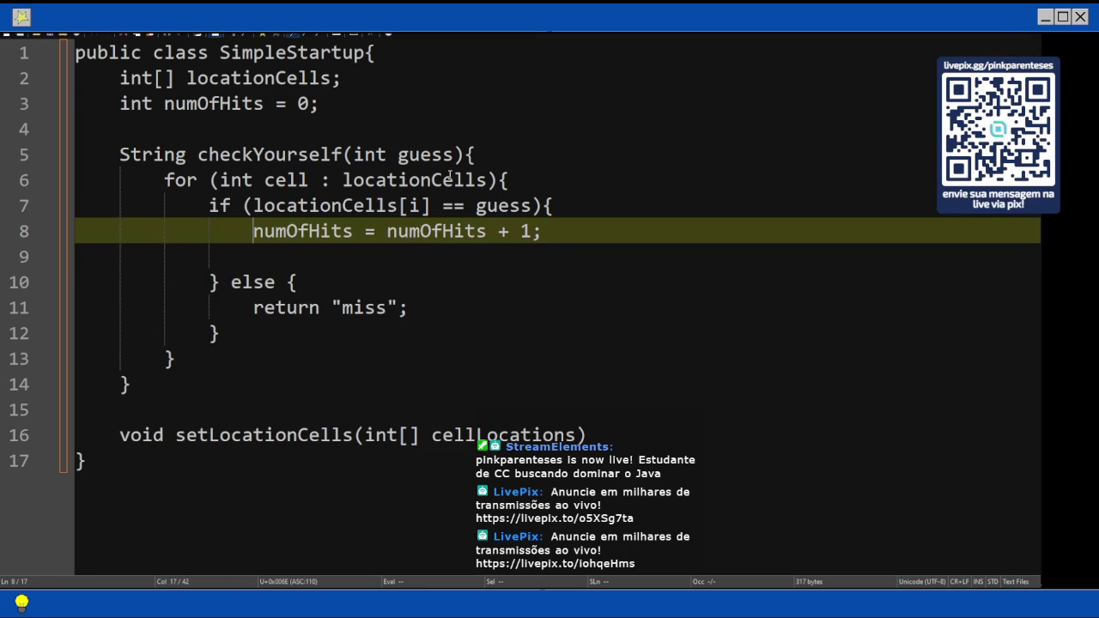
key("Up")
key("Left")
key("Right")
key("Right")
key("Right")
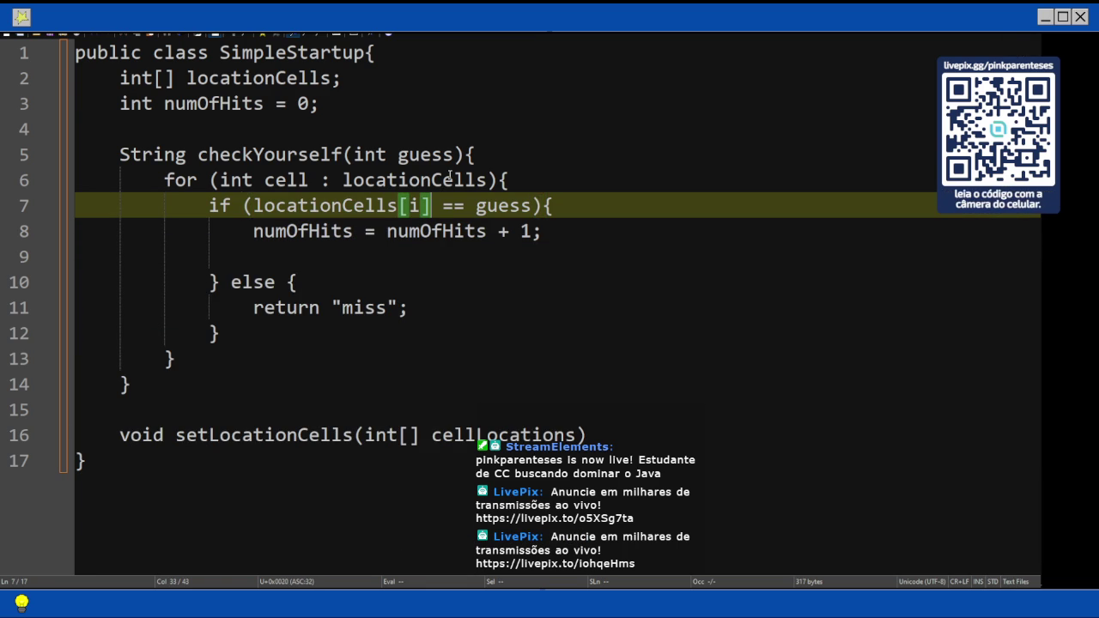
key("BackSpace")
key("BackSpace")
key("BackSpace")
key("BackSpace")
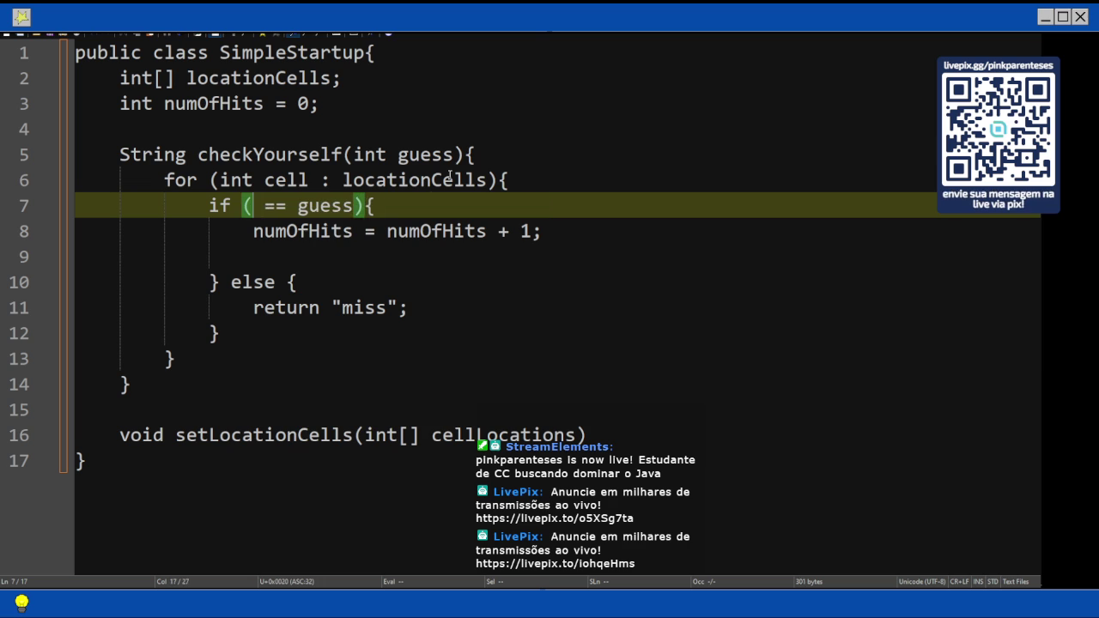
type("cc")
key("BackSpace")
type("ell")
- Add a 'break;' statement after the hit counter increment
key("Down")
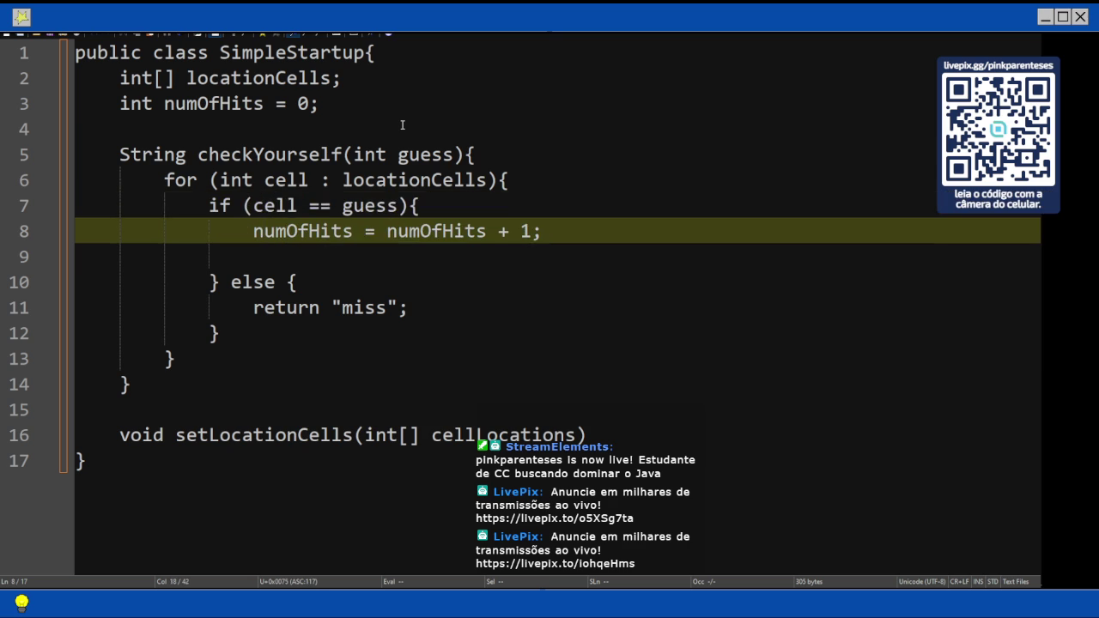
key("Down")
type("breal")
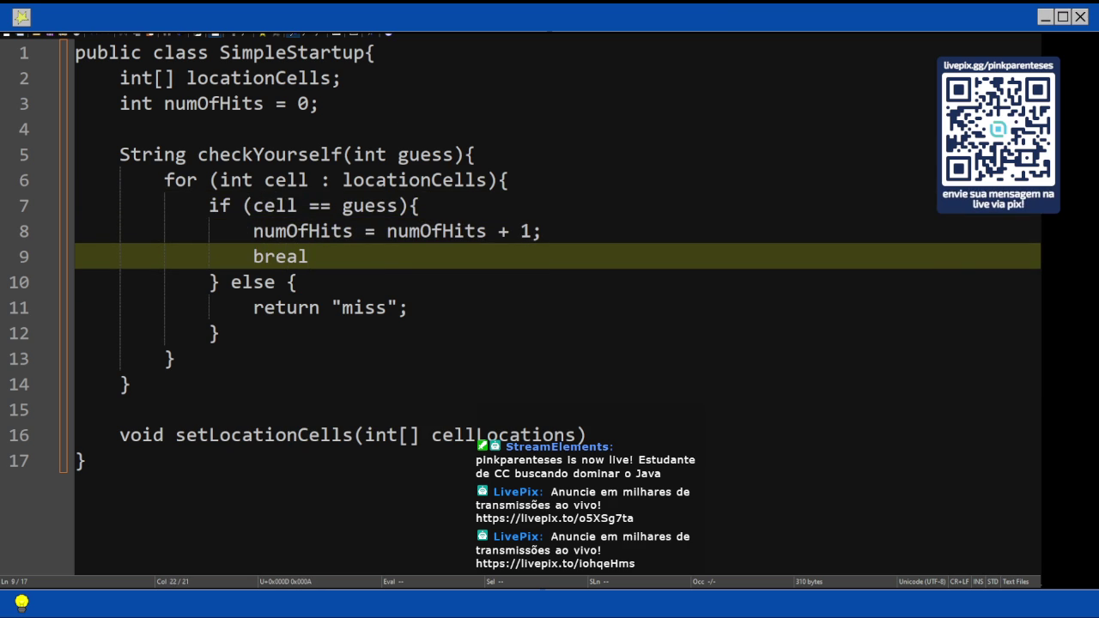
key("BackSpace")
type("k;")
- Begin a String result declaration at the start of checkYourself's body
key("Up")
key("Up")
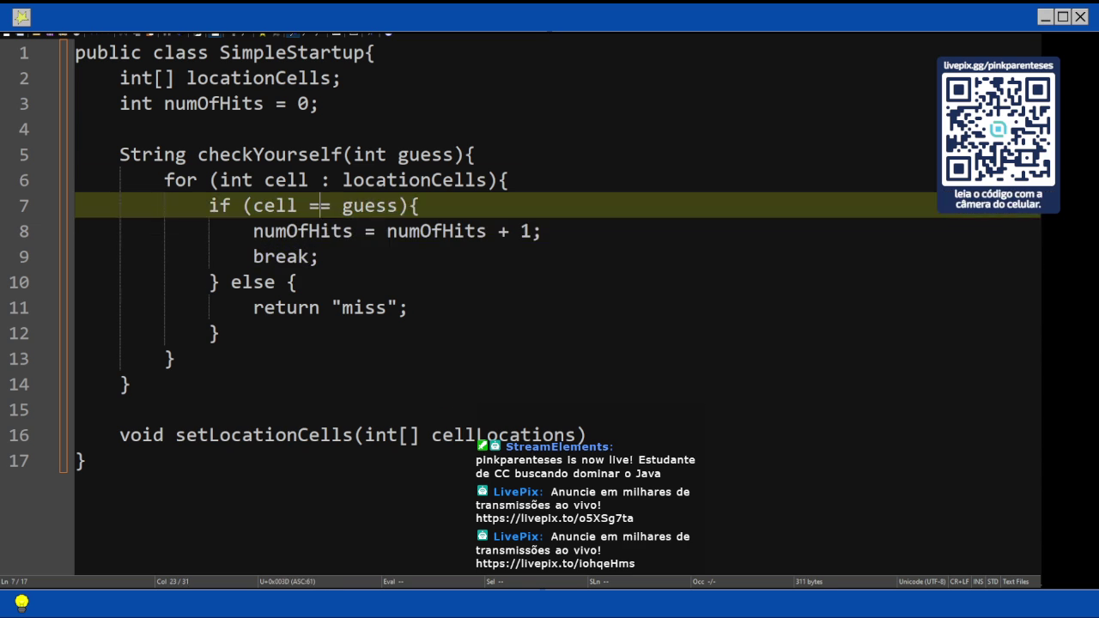
key("Up")
key("Up")
key("End")
key("Tab")
type("St")
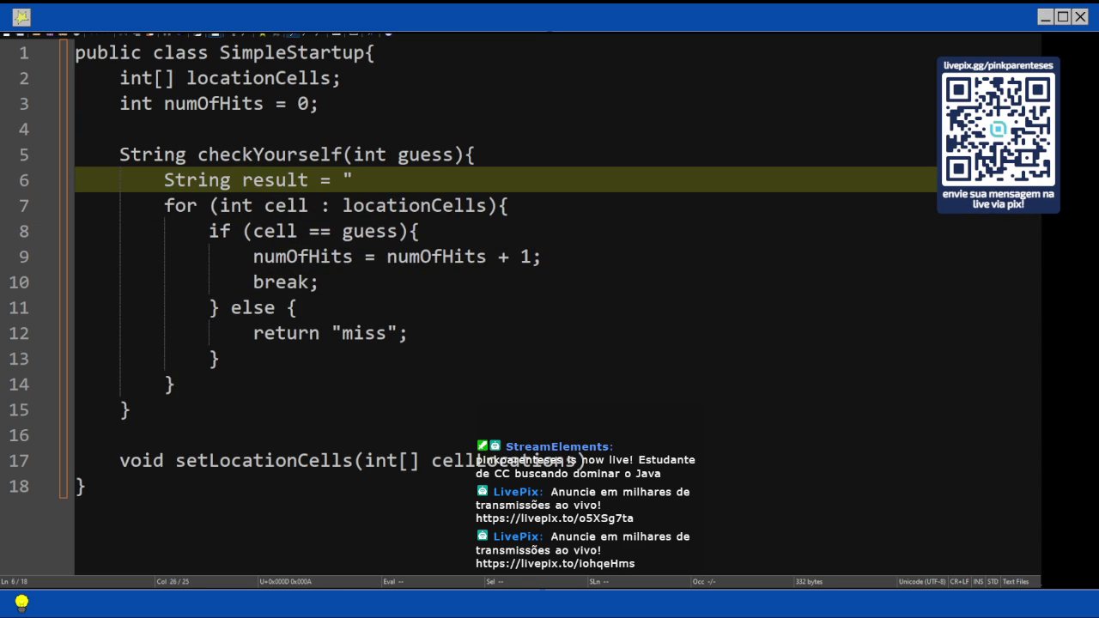
type("miss")
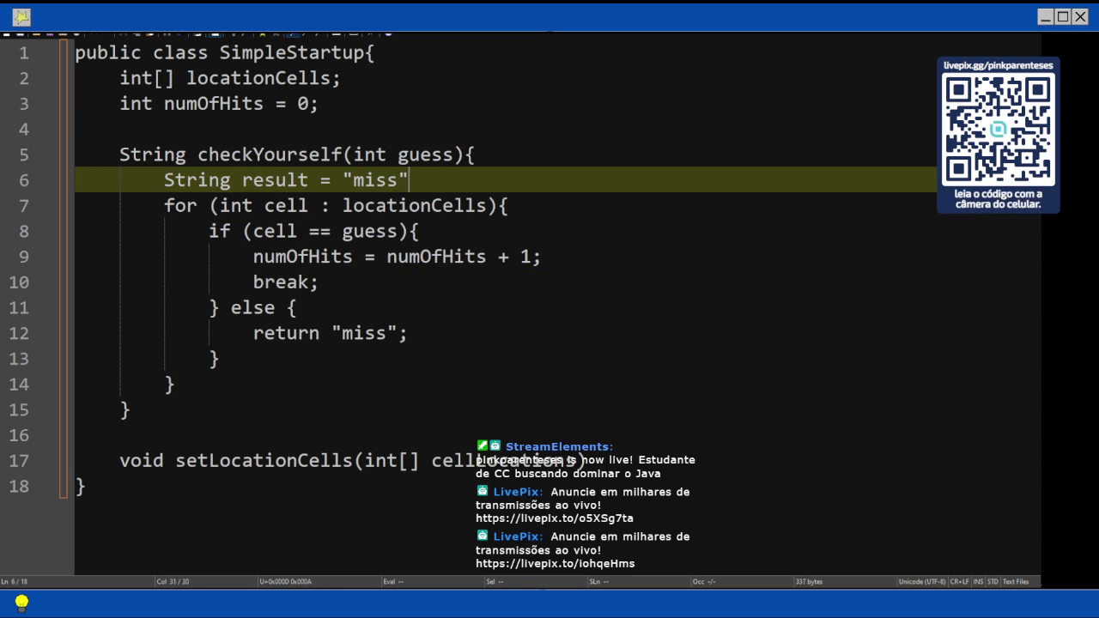
key("ctrl+z")
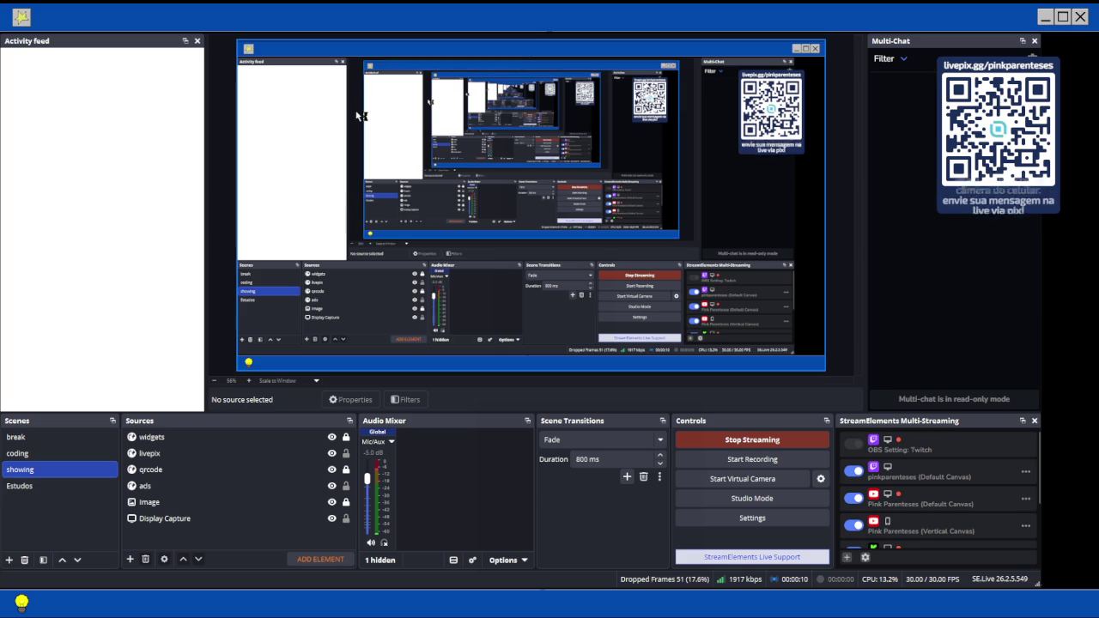
- Search the Windows Start menu for 'e' to find Microsoft Edge
key("super")
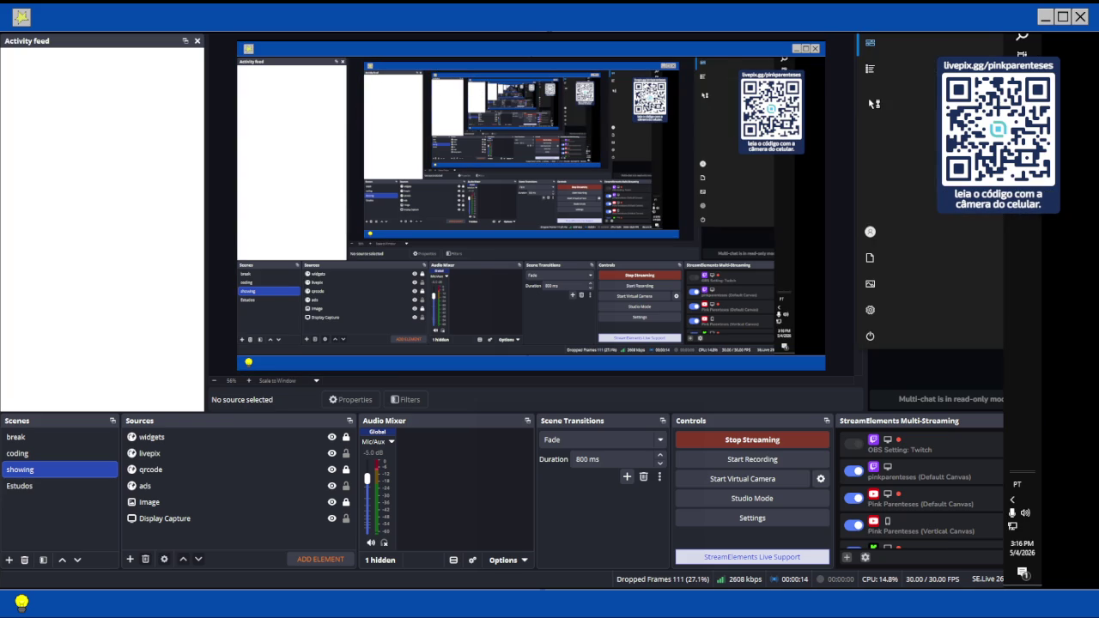
key("super")
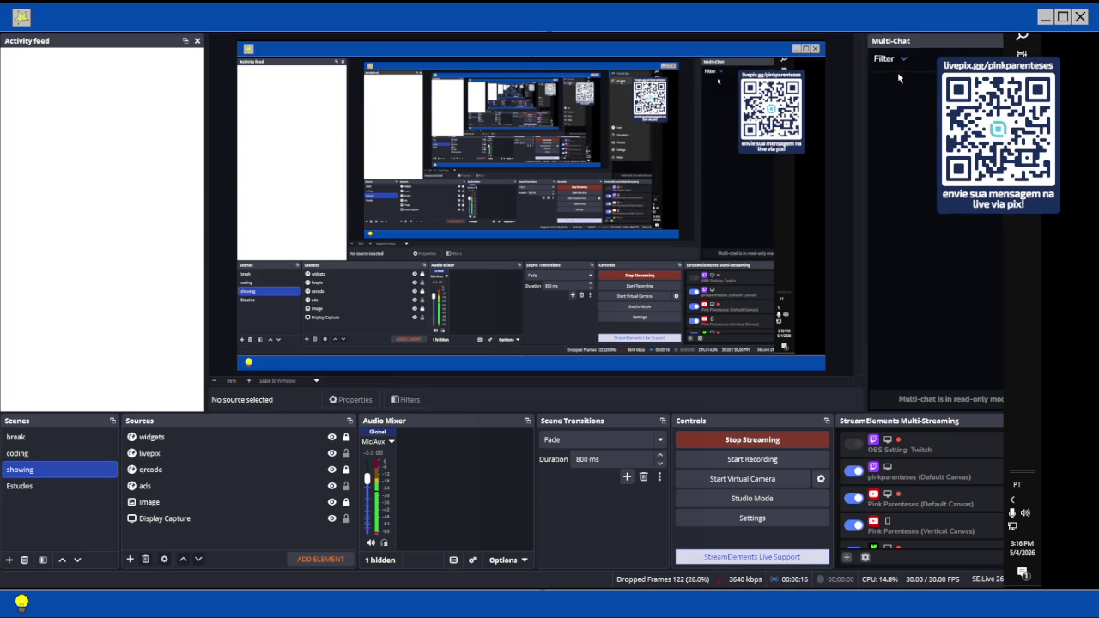
key("super")
type("o")
key("BackSpace")
type("e")
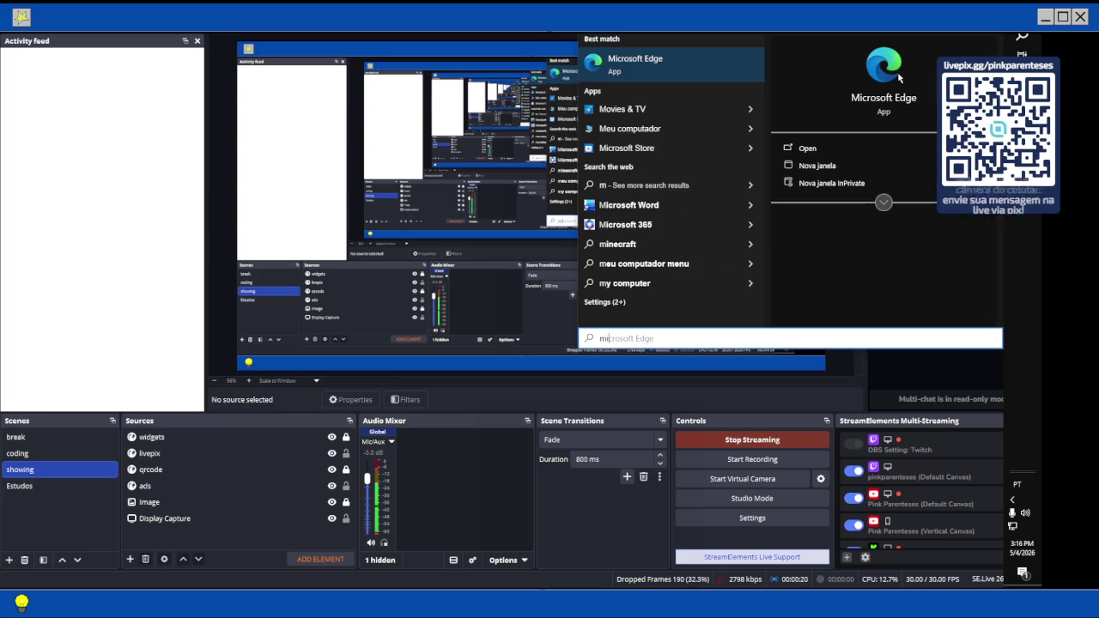
key("Escape")
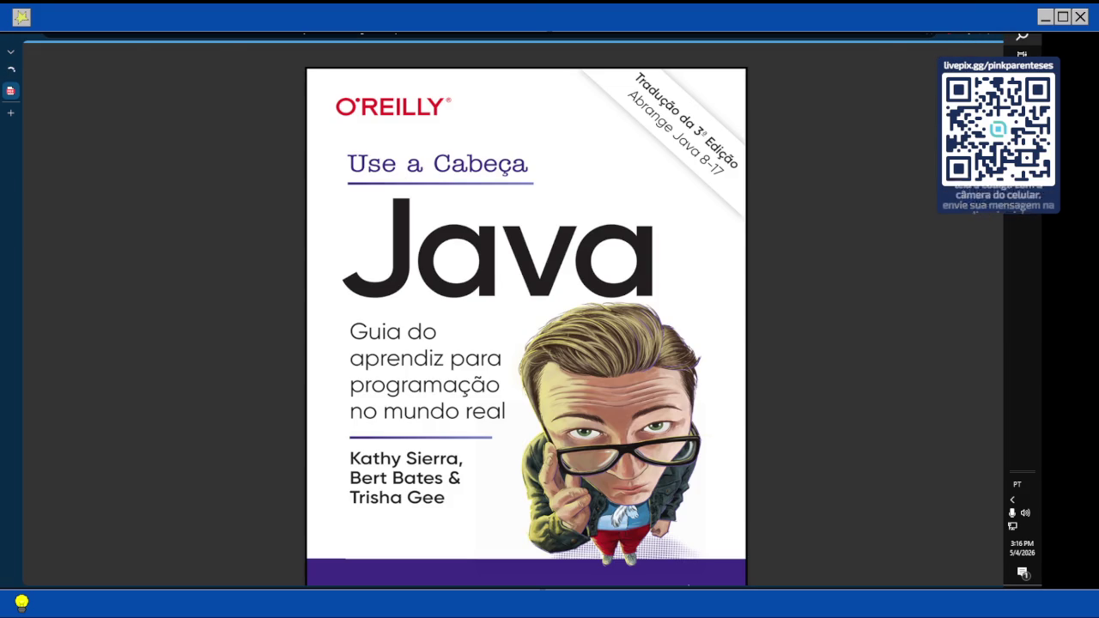
- Search Start for 'n' to launch a new text editor, then return to the book PDF
key("super")
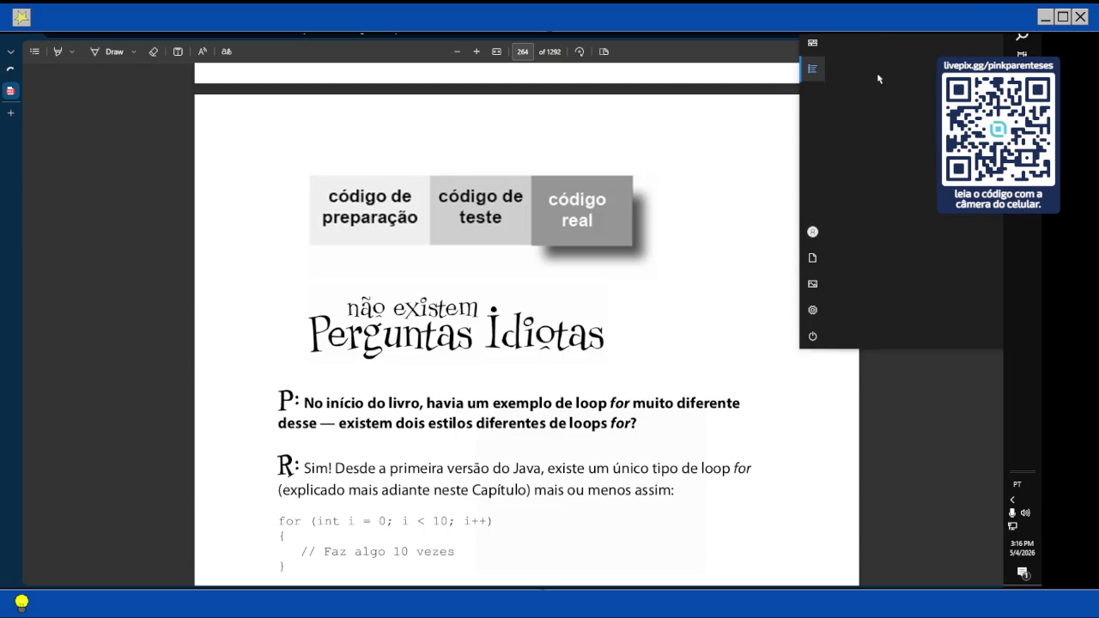
scroll(904, 182, "down", 1)
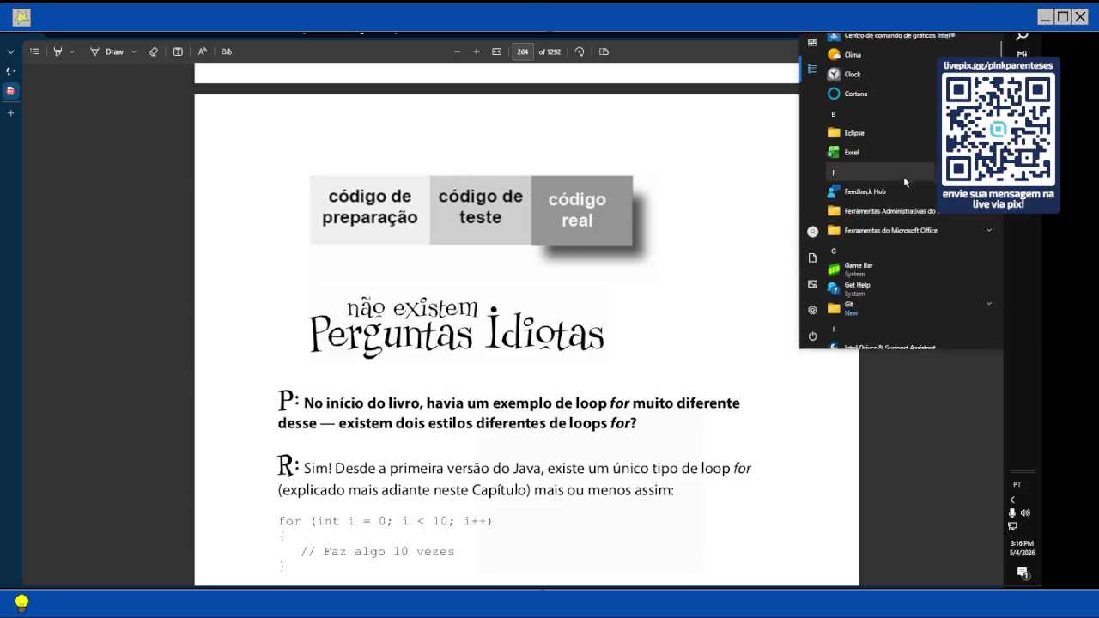
scroll(904, 182, "down", 2)
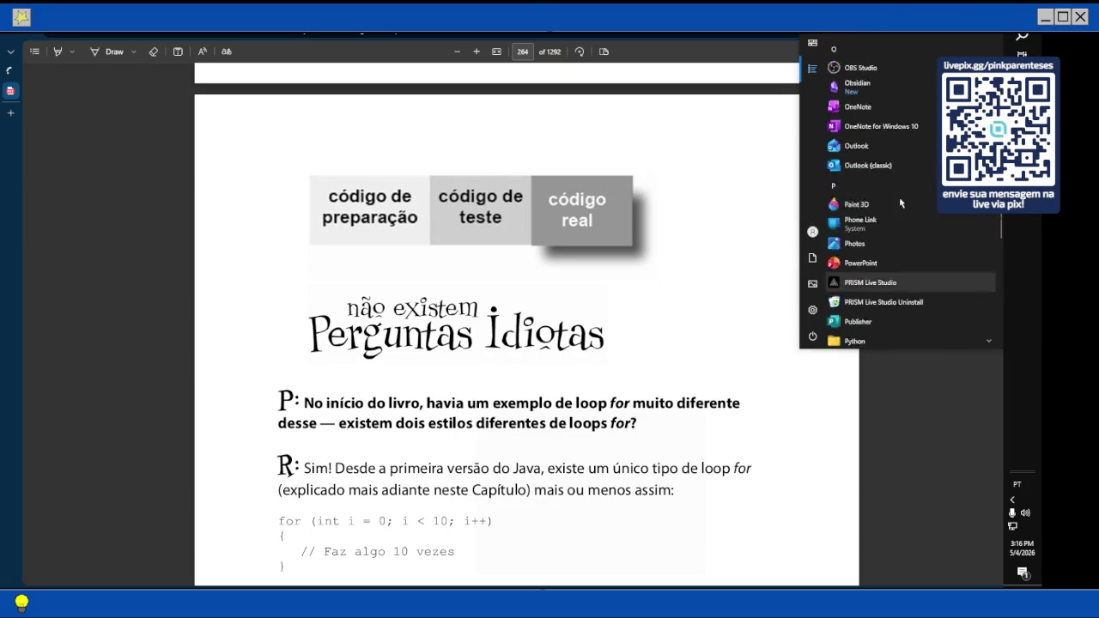
scroll(900, 202, "down", 3)
scroll(900, 203, "up", 3)
type("n")
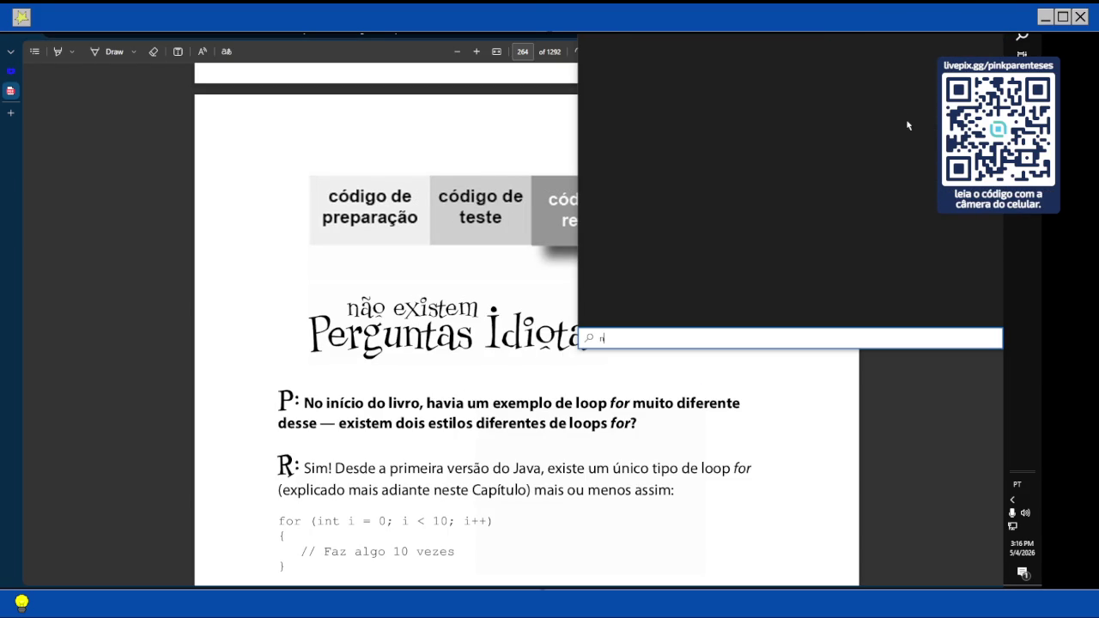
key("Return")
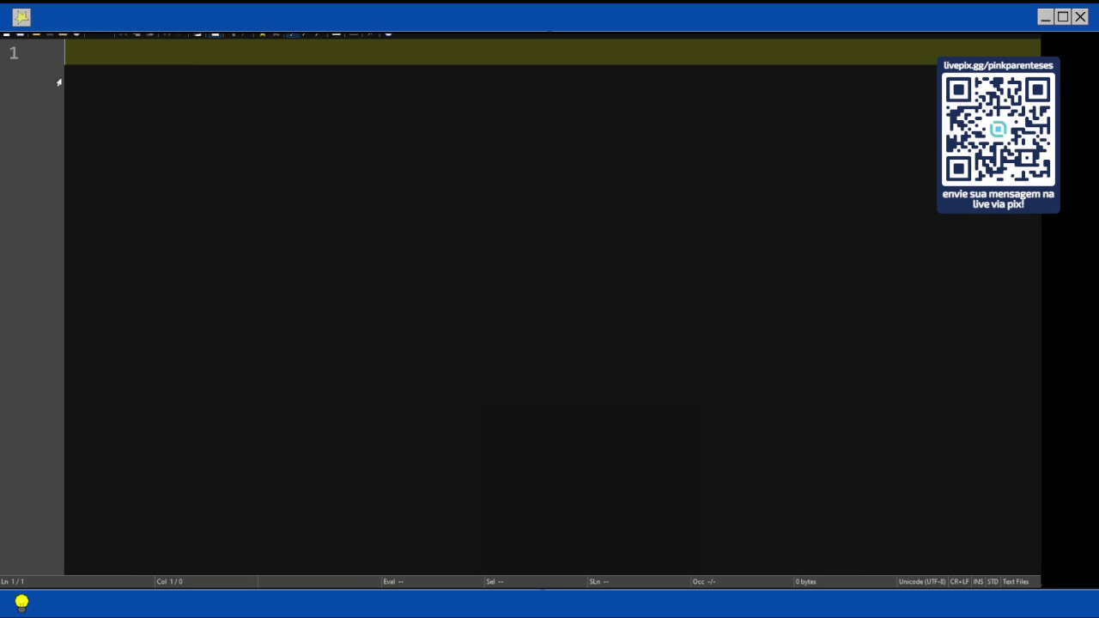
key("alt+Tab")
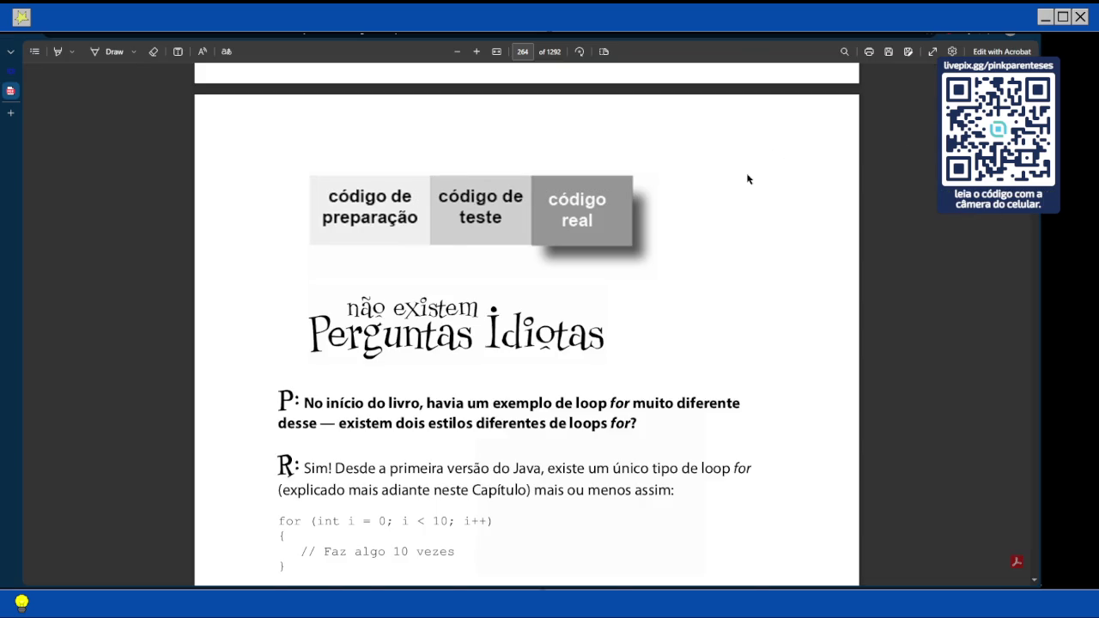
- Scroll through page 264 to the final SimpleStartup and SimpleStartupTestDrive listing on page 265
scroll(493, 215, "down", 2)
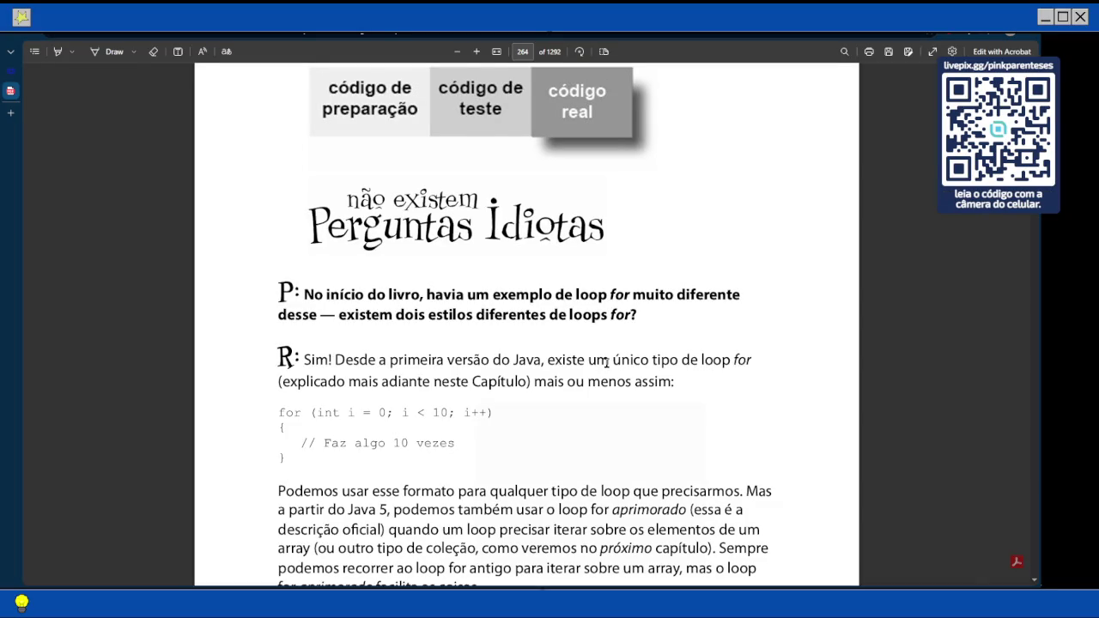
scroll(606, 362, "down", 3)
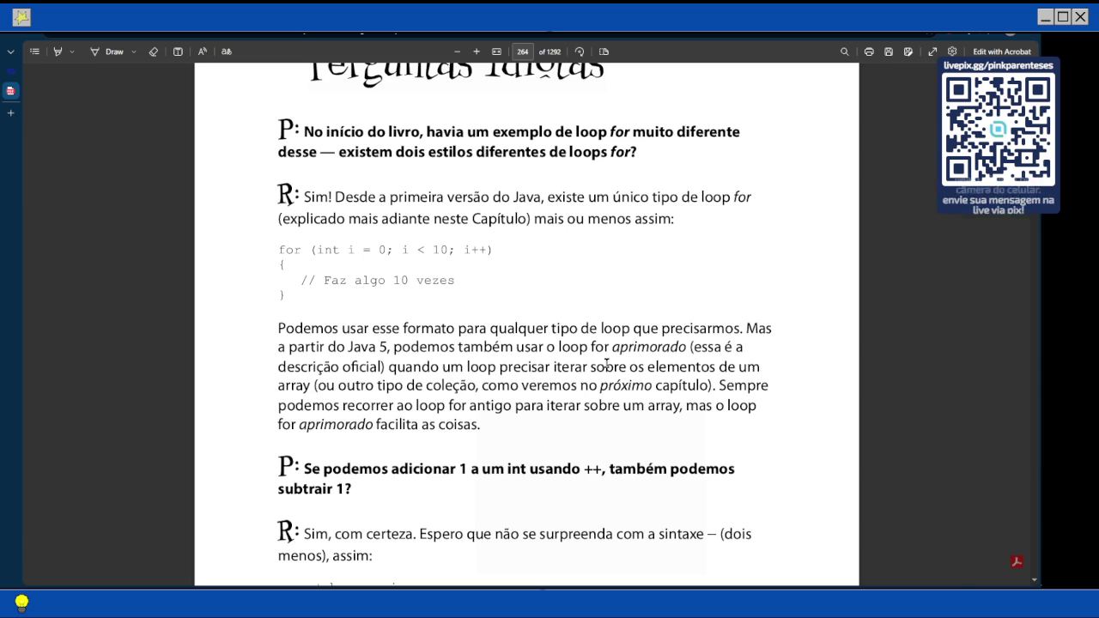
scroll(607, 364, "down", 3)
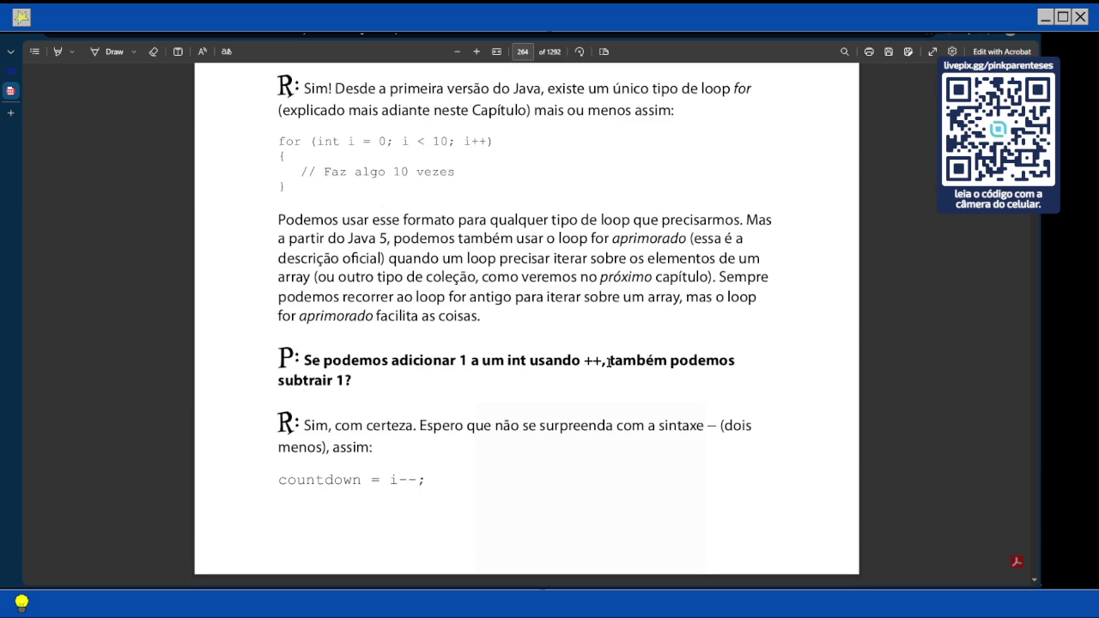
scroll(608, 362, "down", 3)
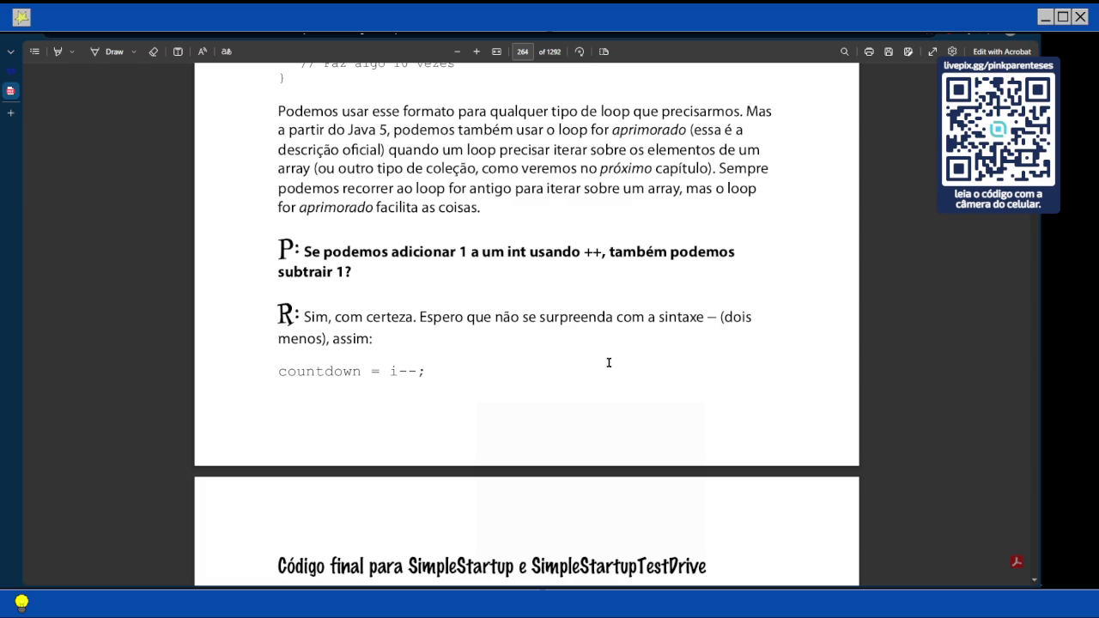
scroll(609, 362, "down", 5)
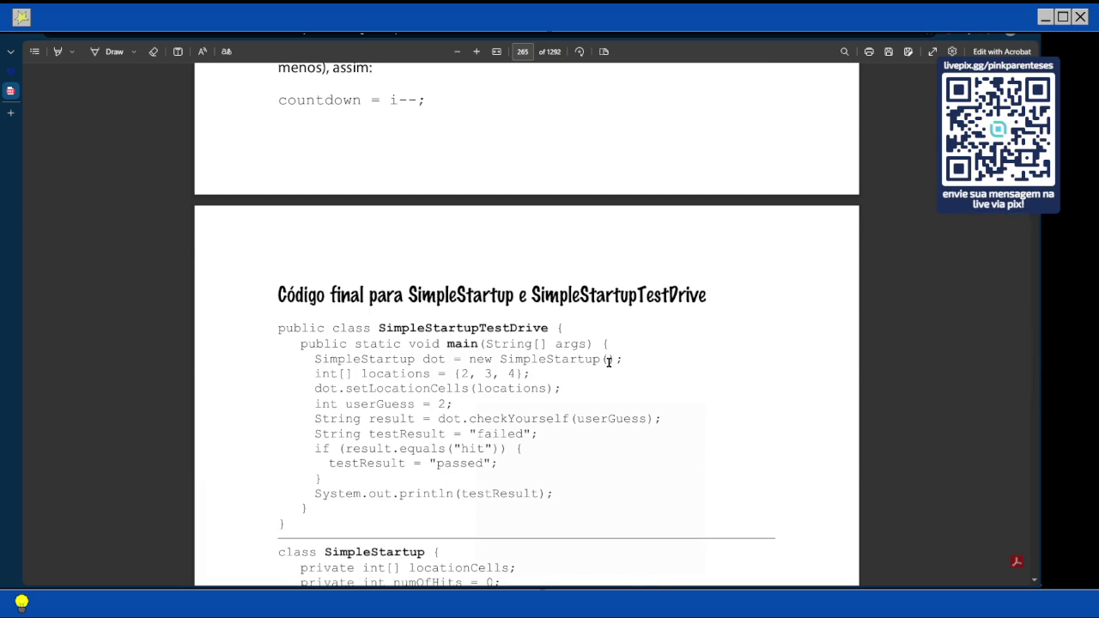
scroll(608, 362, "up", 2)
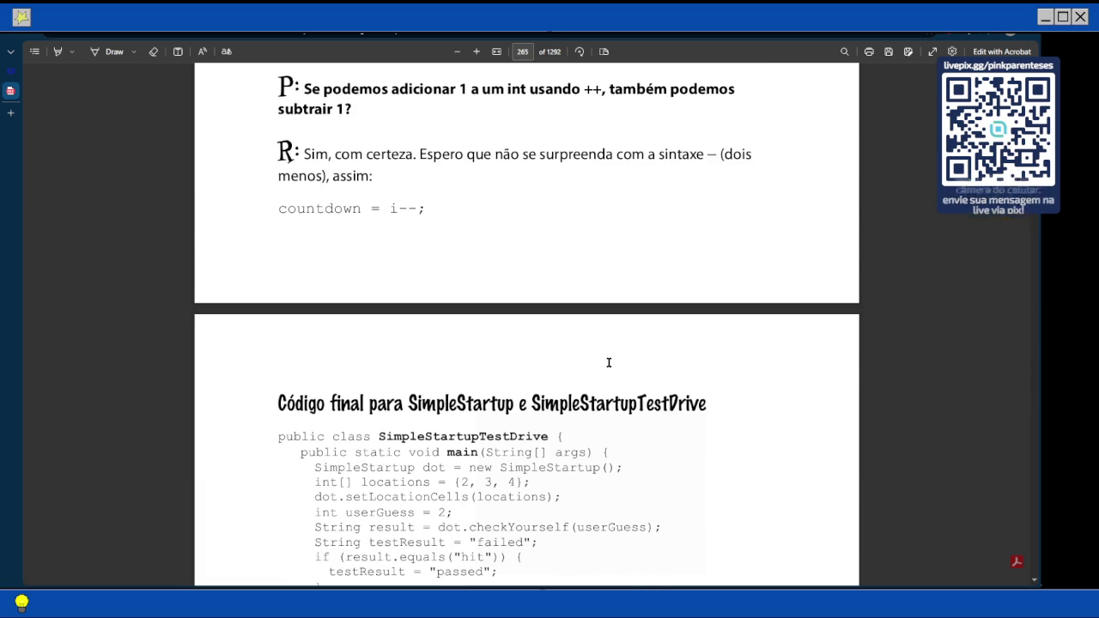
scroll(609, 362, "up", 1)
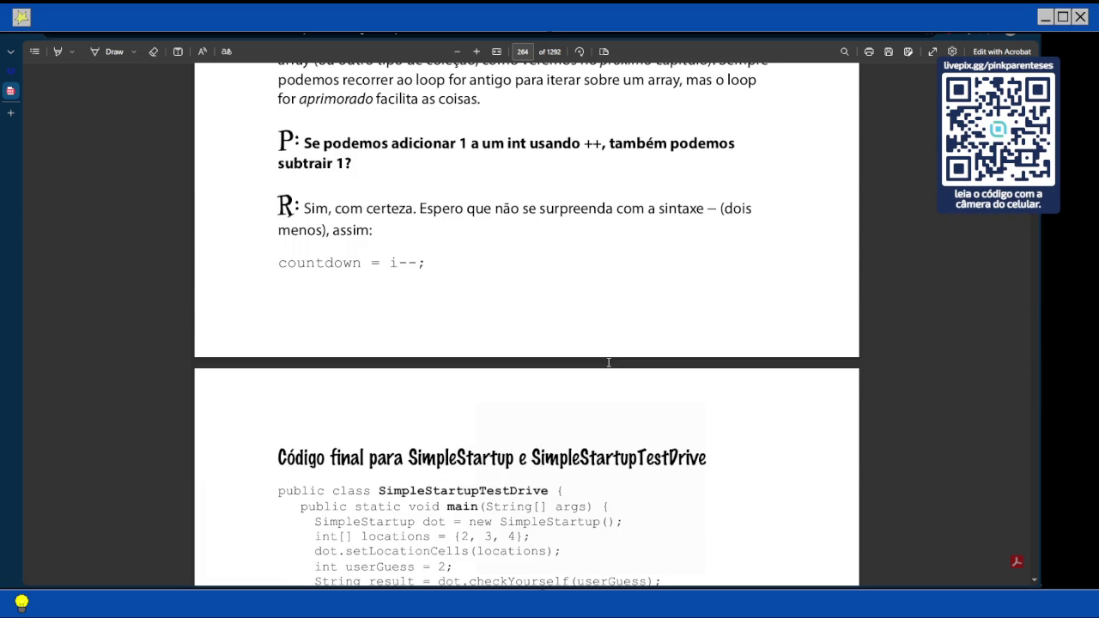
scroll(720, 271, "down", 5)
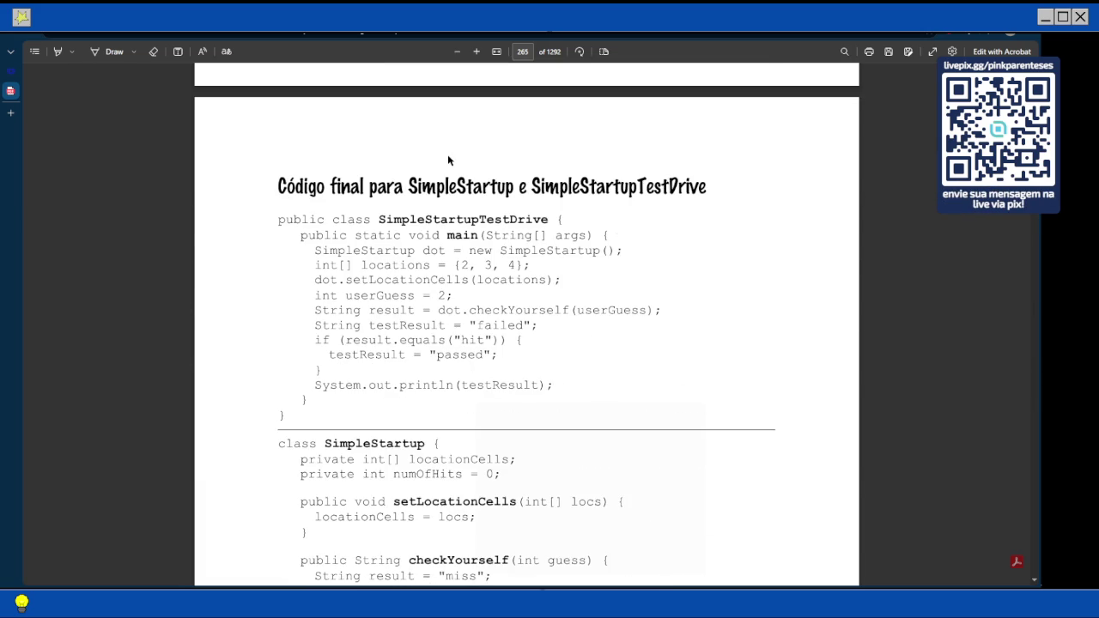
scroll(449, 159, "up", 4)
scroll(448, 160, "up", 3)
key("alt+Tab")
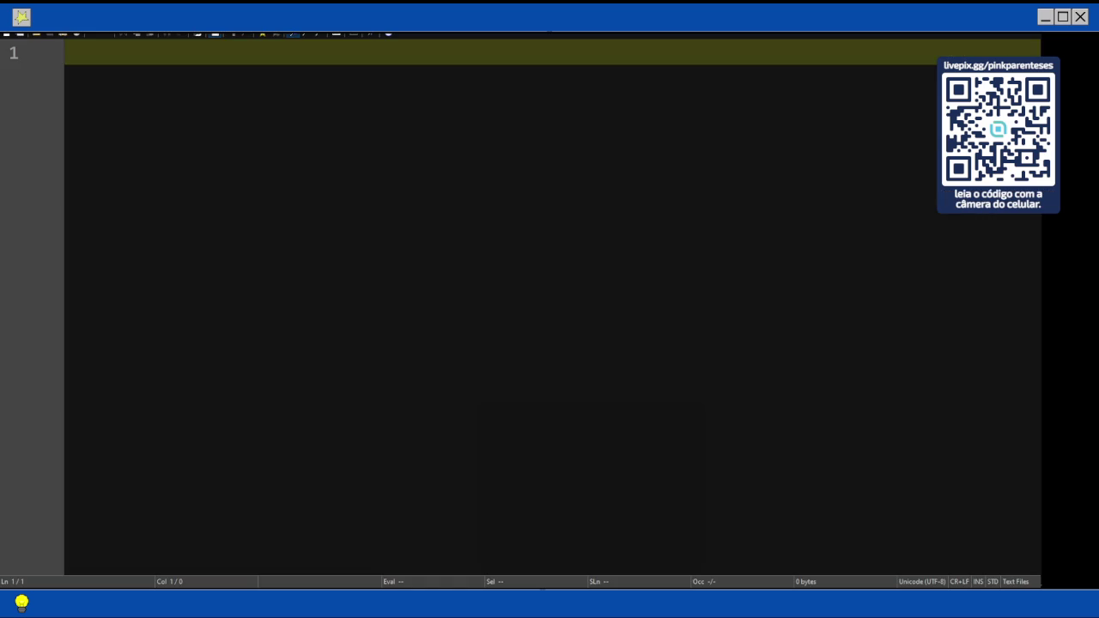
- Write the public class SimpleStartup with fields int[] cellsLocation; and int numOfHits = 0;
type("public class SimpleStartup{")
key("Return")
key("Return")
type("}")
key("Up")
key("Tab")
type("int[] cellsLocation")
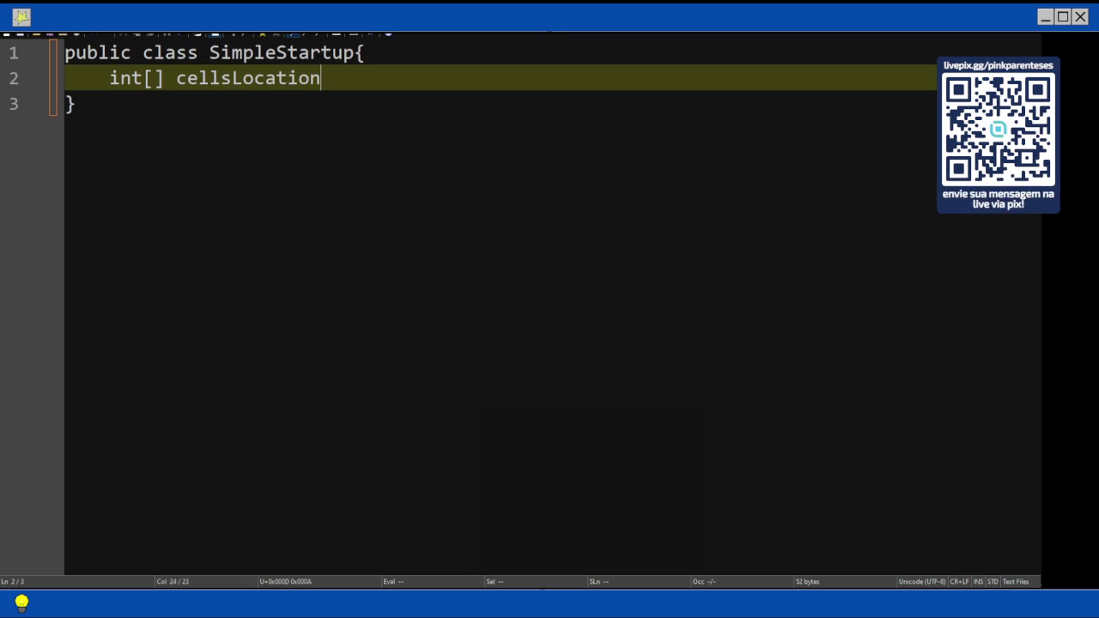
type(";")
key("Return")
type("int numOf His")
key("BackSpace")
key("BackSpace")
key("BackSpace")
type("Hi")
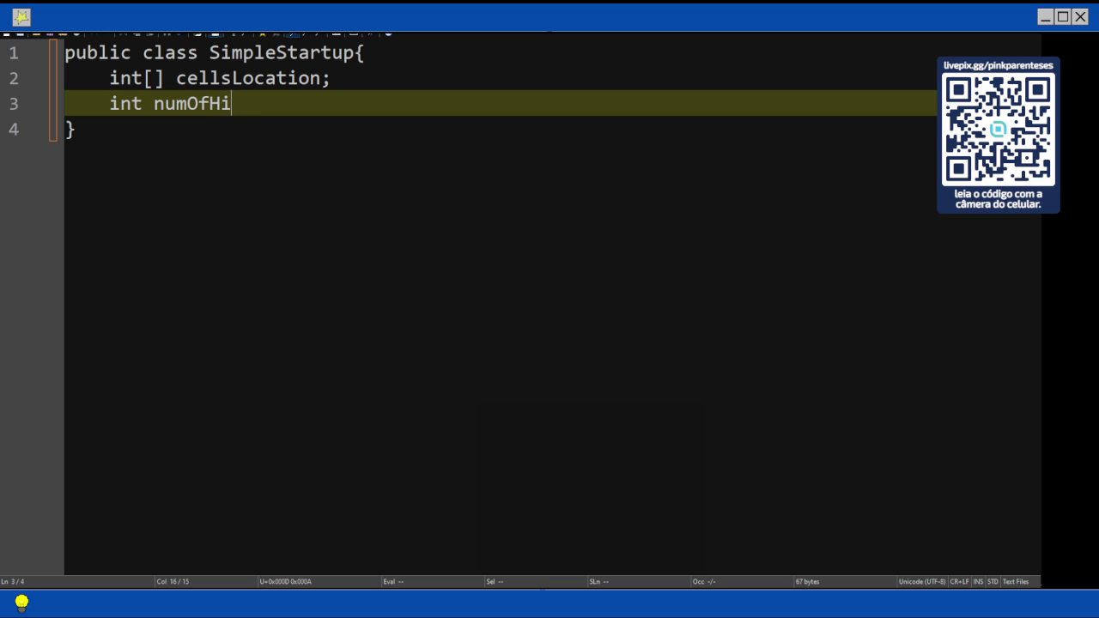
type("ts = 0 ;")
key("BackSpace")
key("BackSpace")
type(";")
- Add an empty String checkYourself(int userGuess) method and begin void setLocationCells()
key("Return")
key("Return")
type("String ")
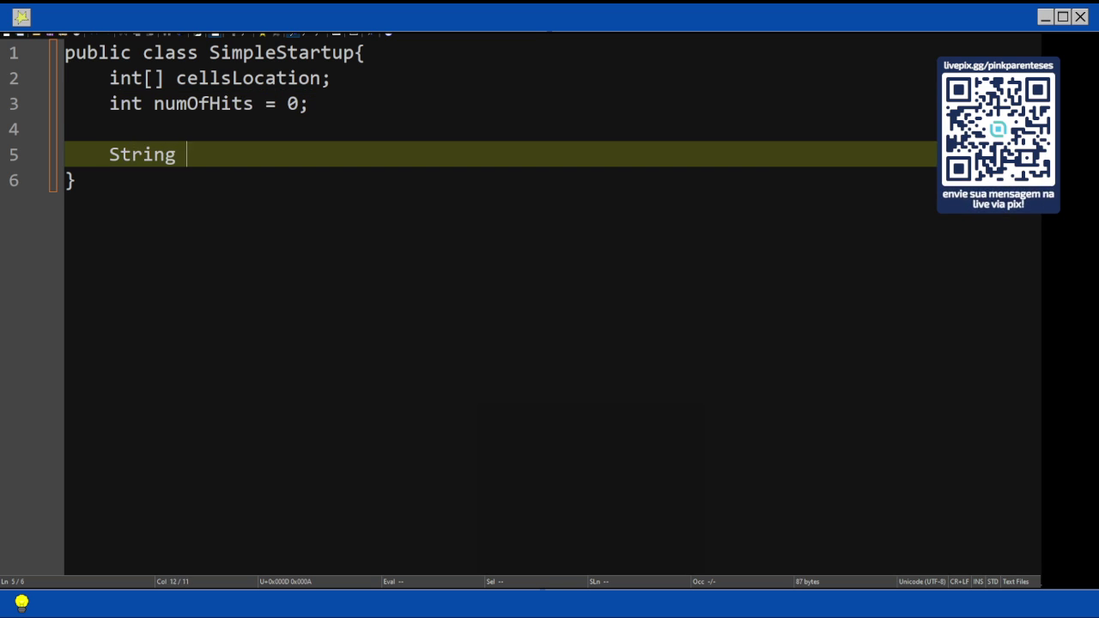
type("checkYourself(int gues")
key("BackSpace")
key("BackSpace")
key("BackSpace")
type("user")
key("ctrl+g")
key("Escape")
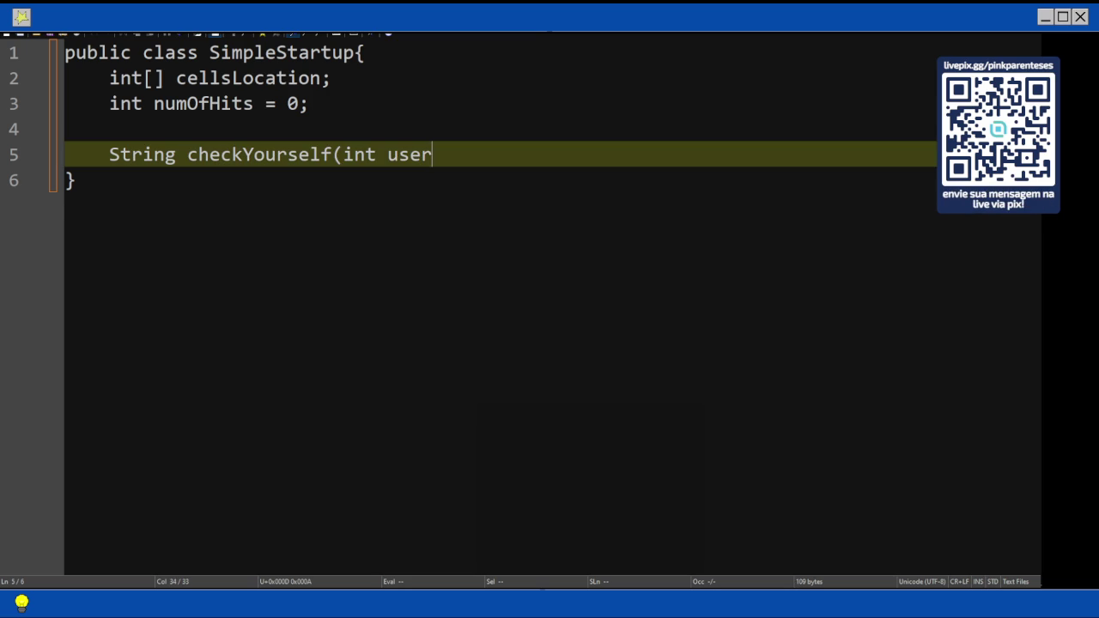
type("Guess){")
key("Return")
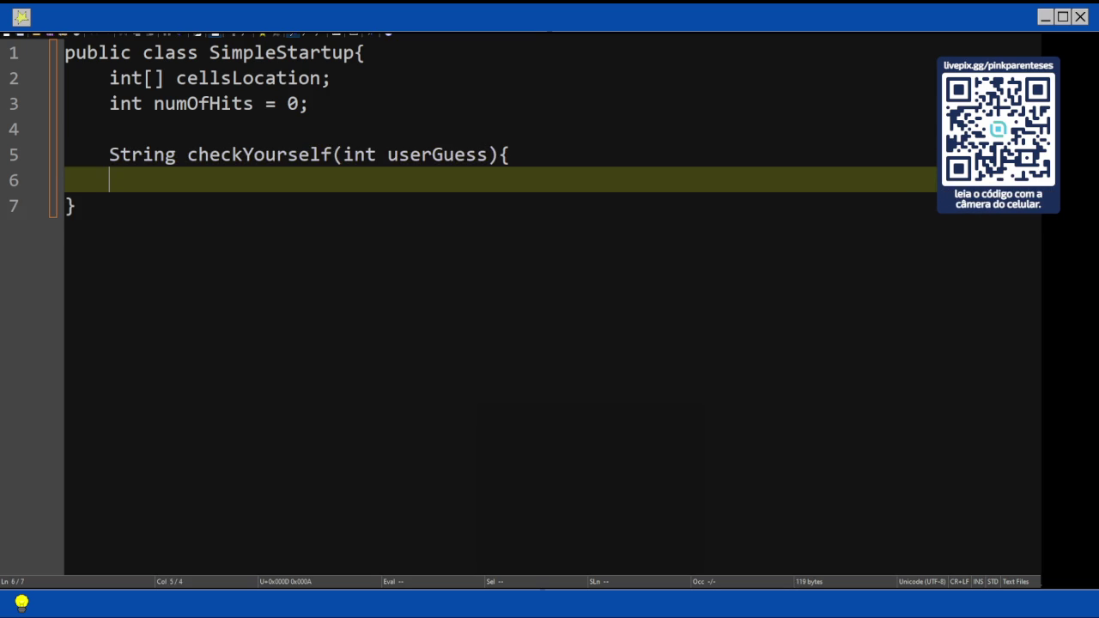
key("Return")
type("}")
key("Return")
key("Return")
type("void set")
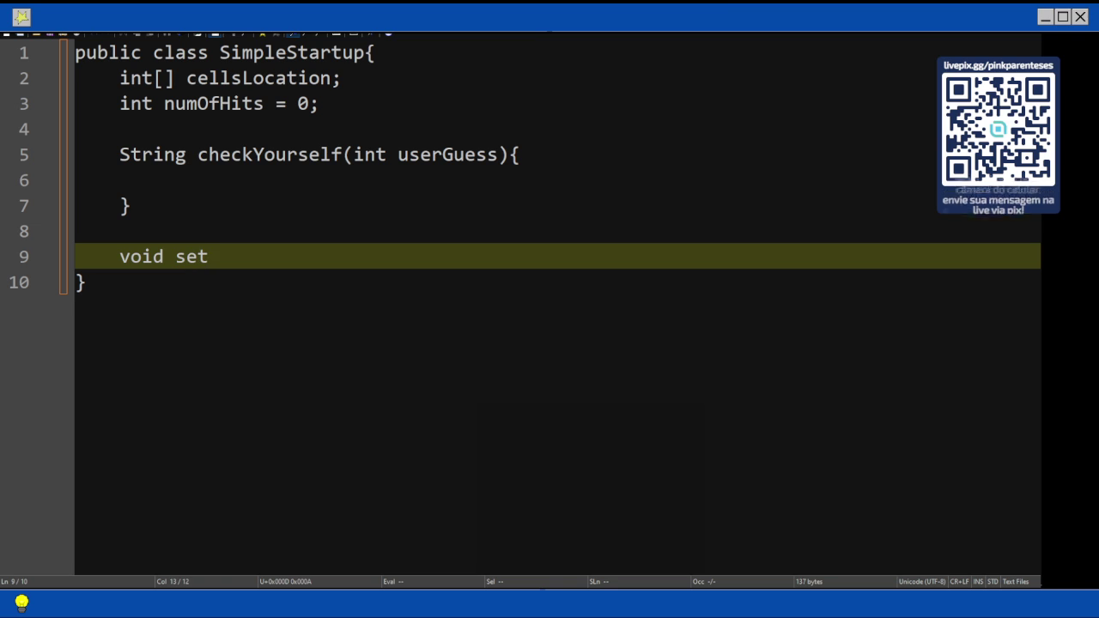
type("LocationCells()")
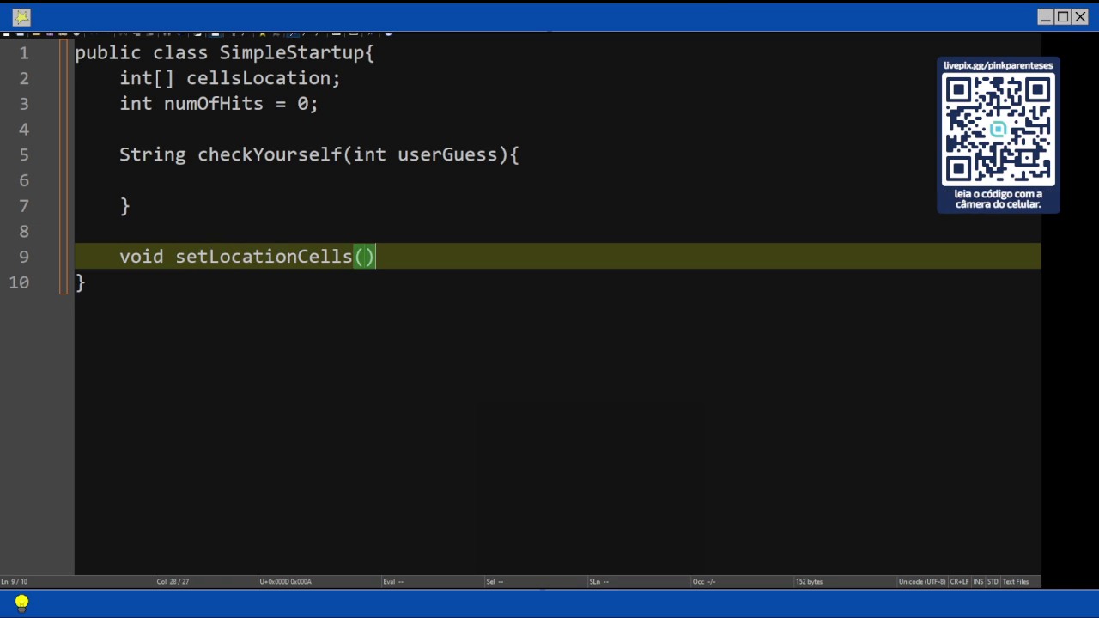
- Give setLocationCells an int[] parameter type, then go to the book's final SimpleStartup listing
key("Left")
type("int")
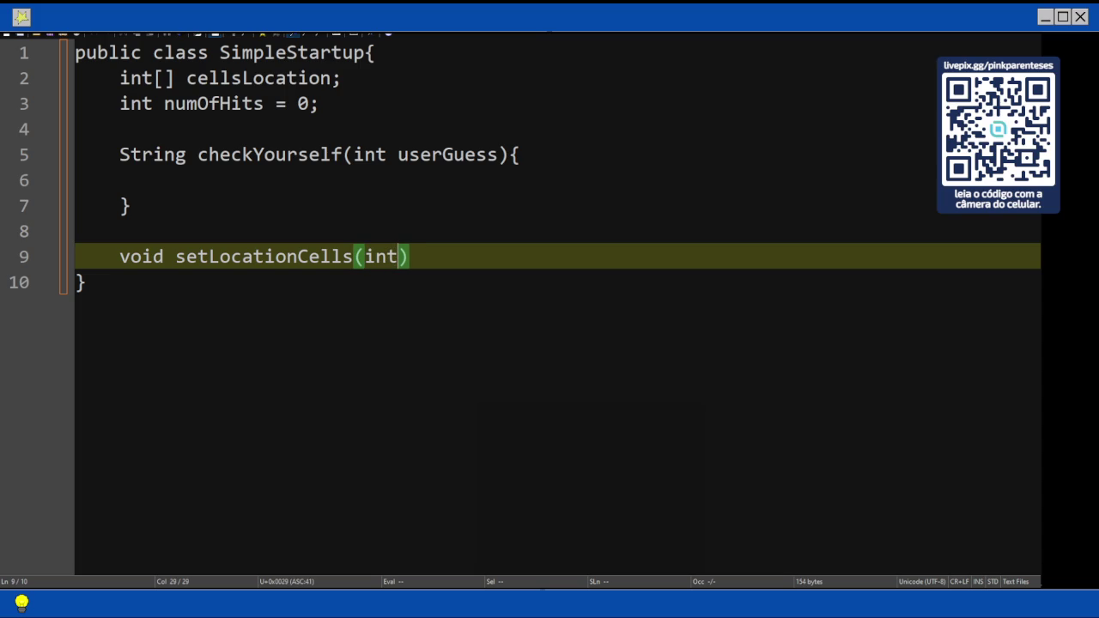
type("[] c")
key("BackSpace")
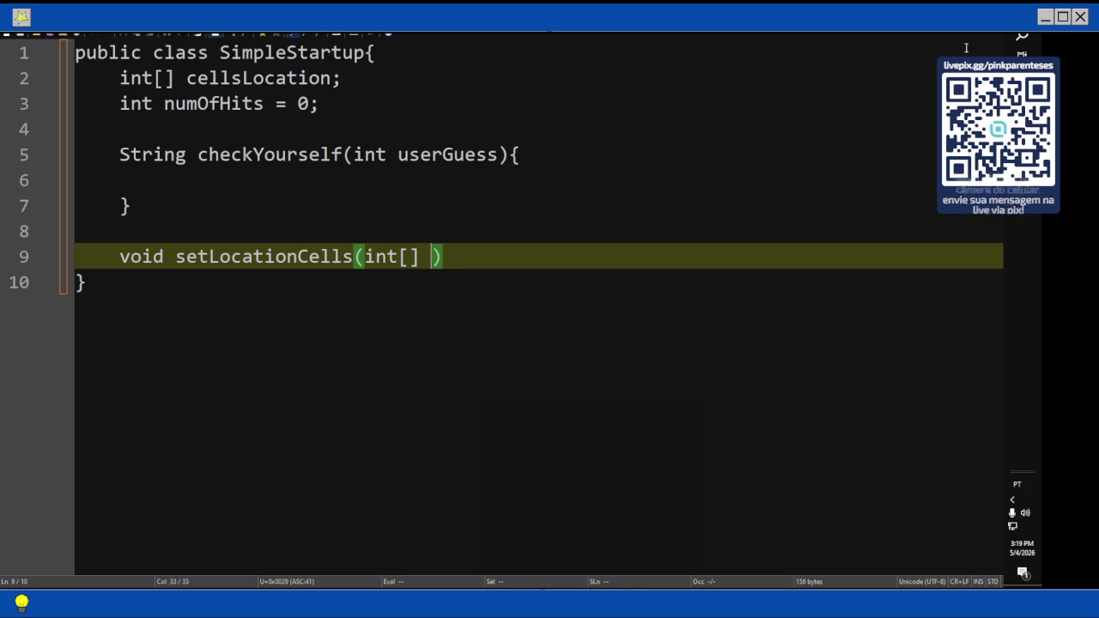
key("alt+Tab")
scroll(616, 346, "down", 3)
- Read the book's 'Código final' SimpleStartup listing and compare it with the Notepad3 code
scroll(615, 346, "down", 3)
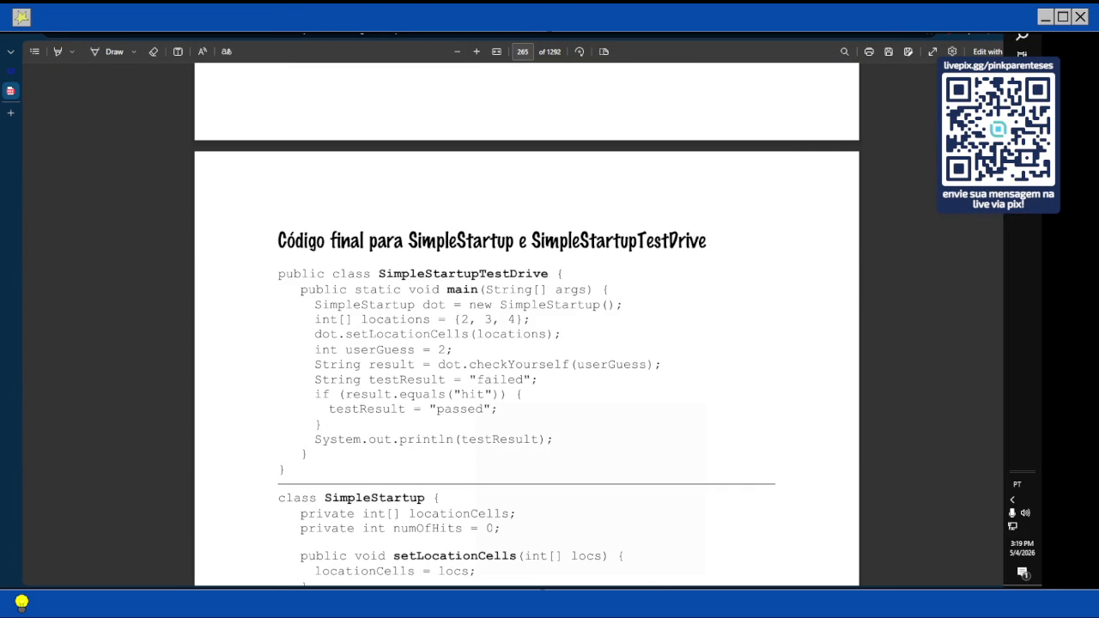
key("alt+Tab")
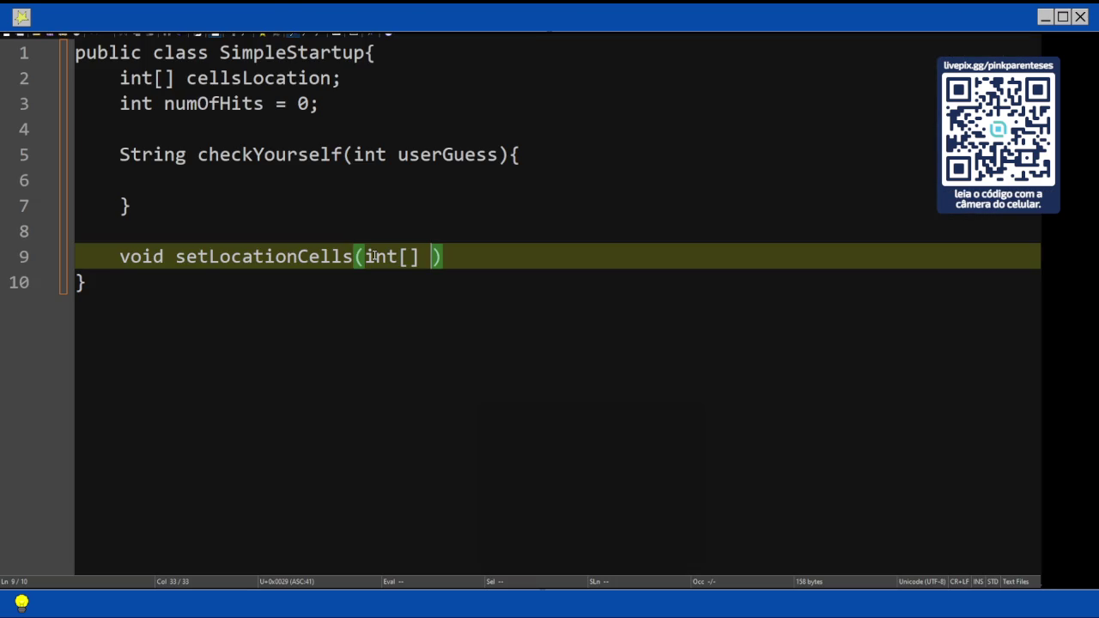
key("alt+Tab")
scroll(420, 391, "down", 3)
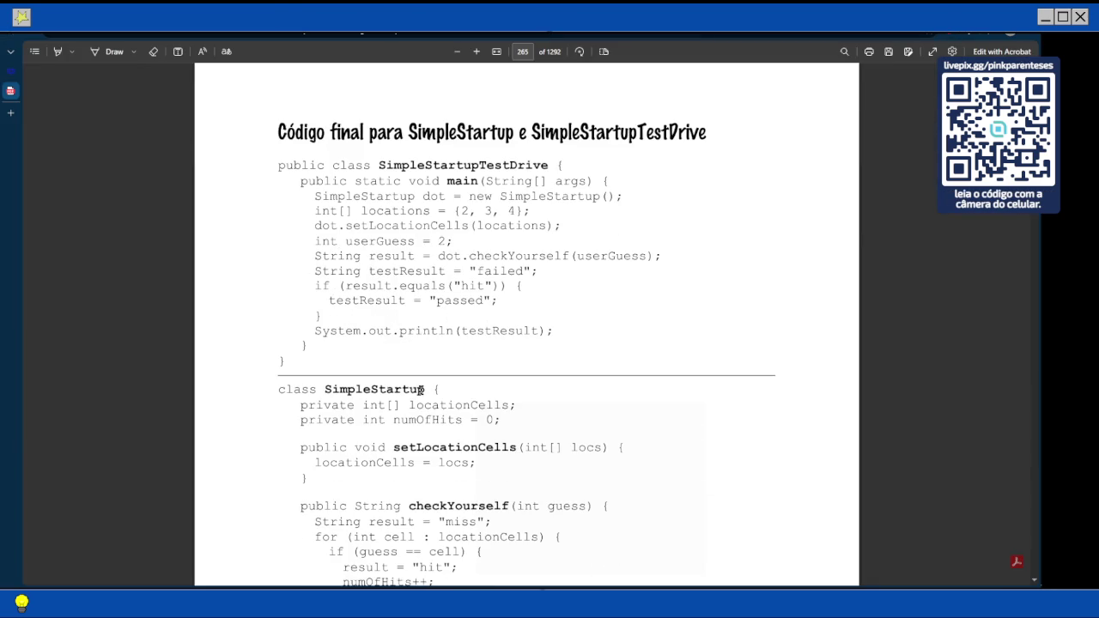
key("alt+Tab")
- Rename the field cellsLocation to locationCells
left_click(243, 78)
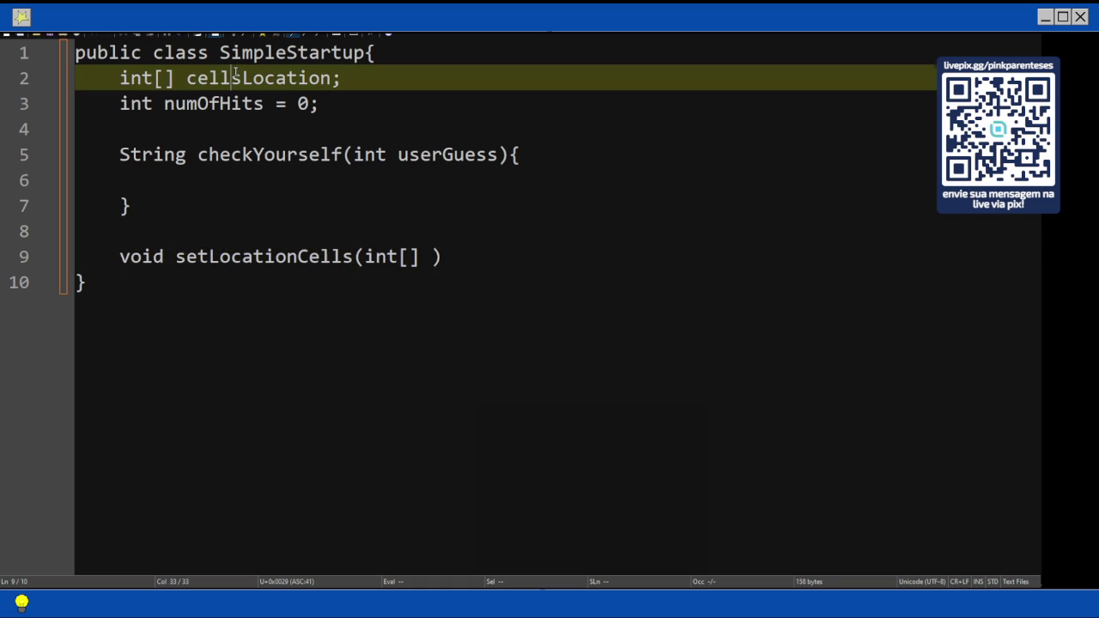
key("BackSpace")
key("BackSpace")
key("BackSpace")
key("BackSpace")
key("BackSpace")
key("Delete")
type("l")
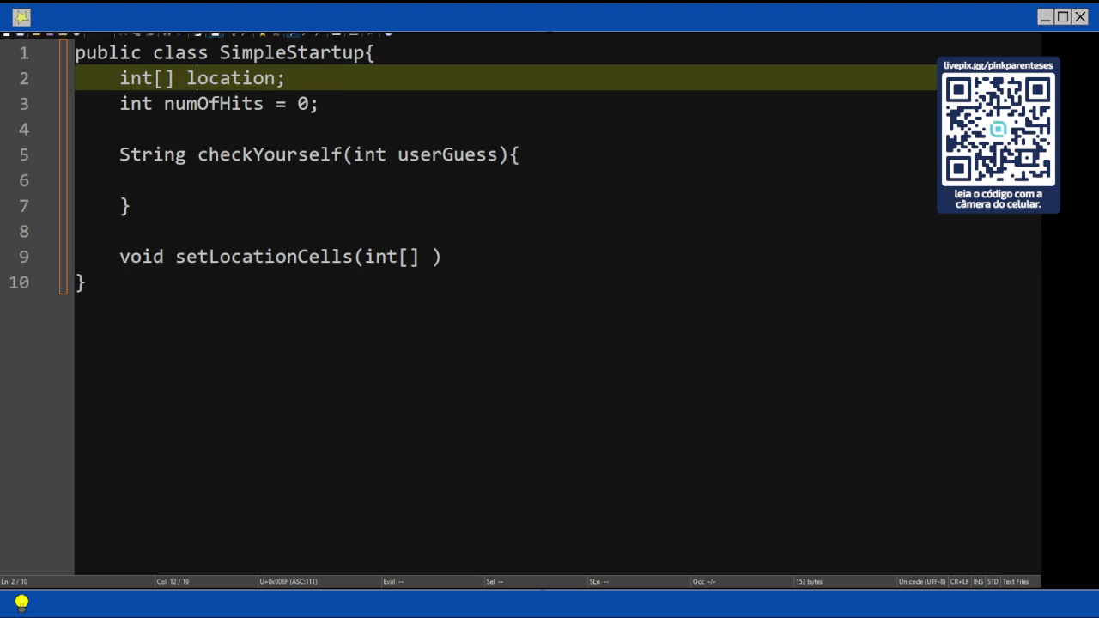
key("Right")
key("Right")
key("Right")
key("Right")
type("Ce")
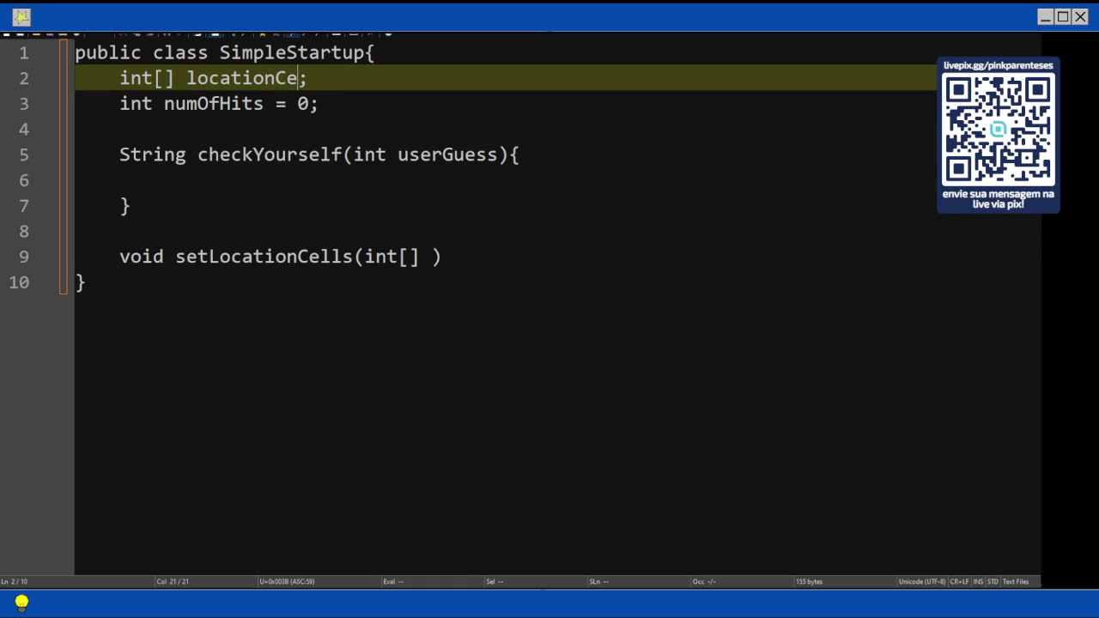
type("lls")
- Name the setLocationCells parameter 'location' and add the method's braces
key("Down")
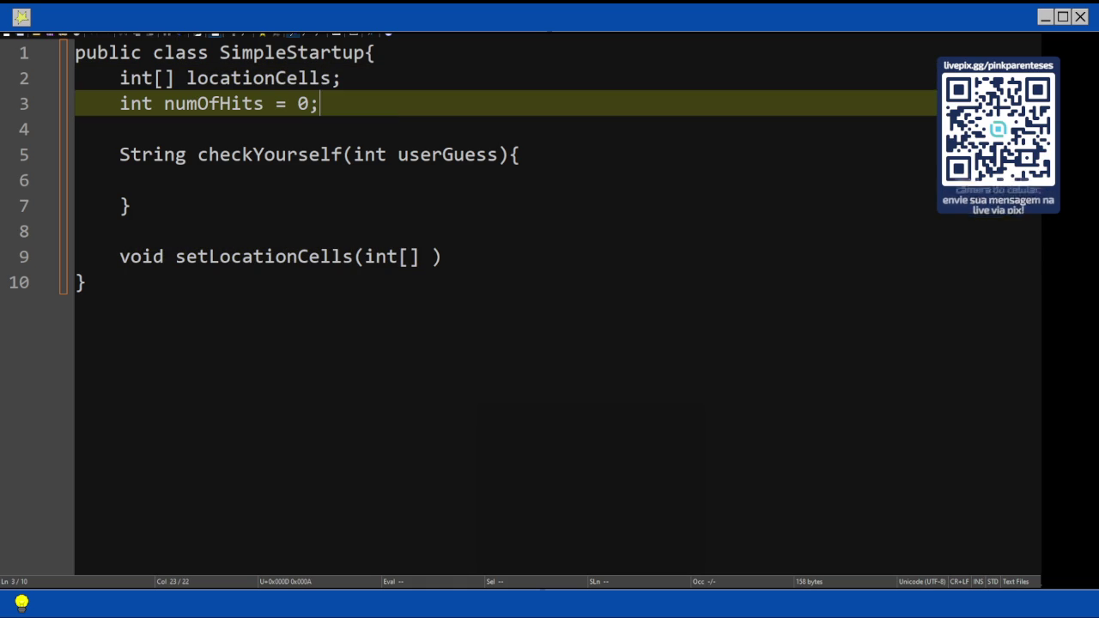
key("Down")
key("Down")
key("Down")
key("Down")
key("Down")
key("End")
key("Left")
type("locat")
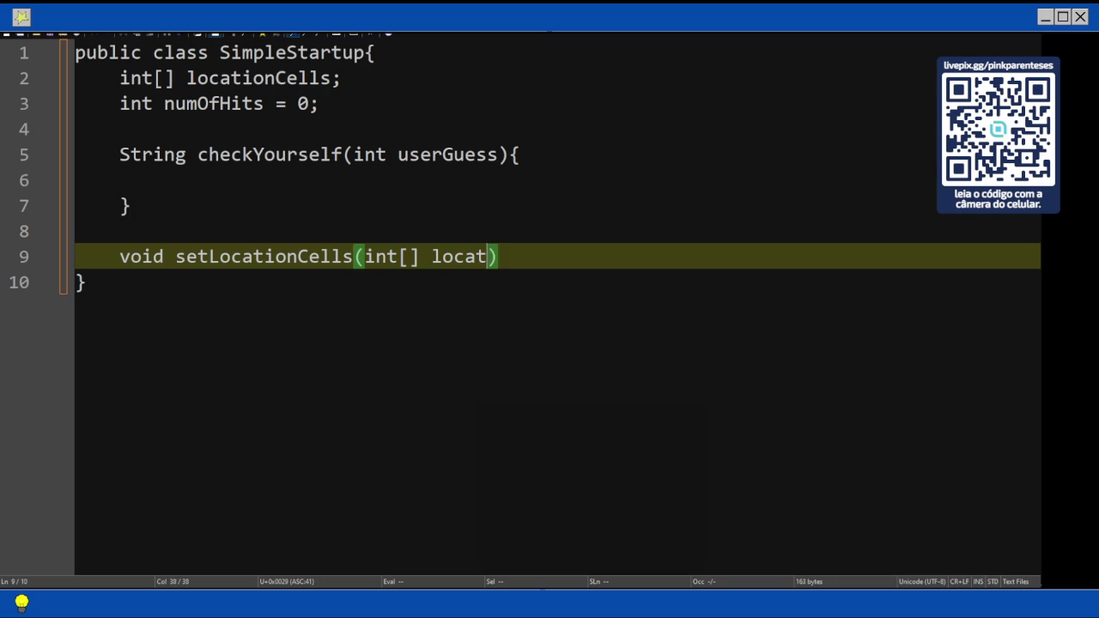
type("ion")
key("End")
type("{")
key("Return")
type("}")
- Put locationCells = location; inside setLocationCells
key("Left")
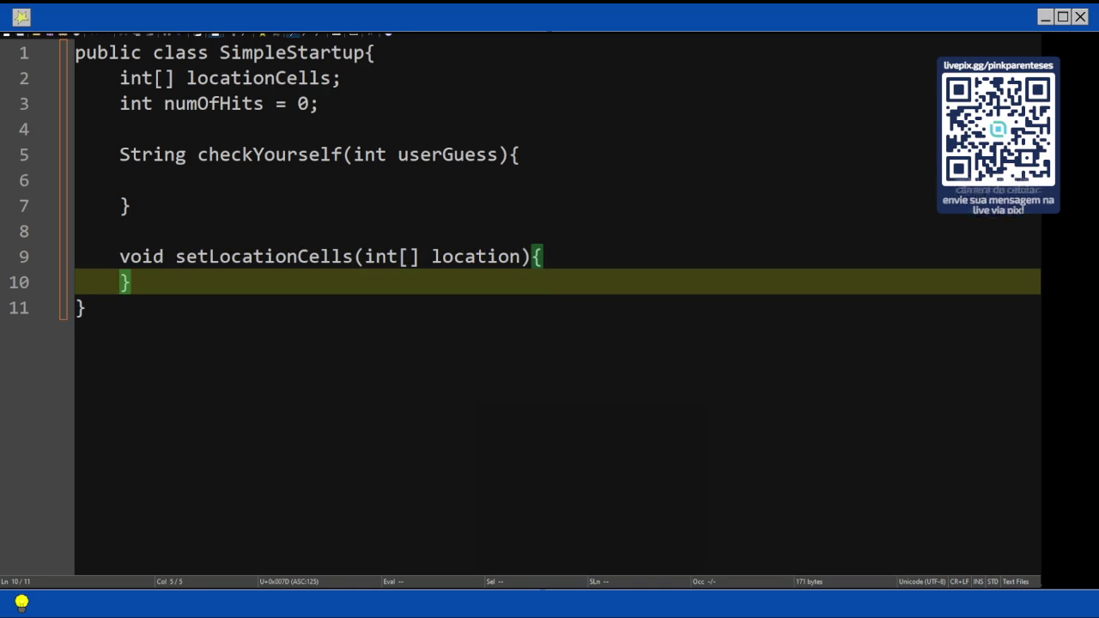
key("Return")
key("Up")
key("Tab")
type("location")
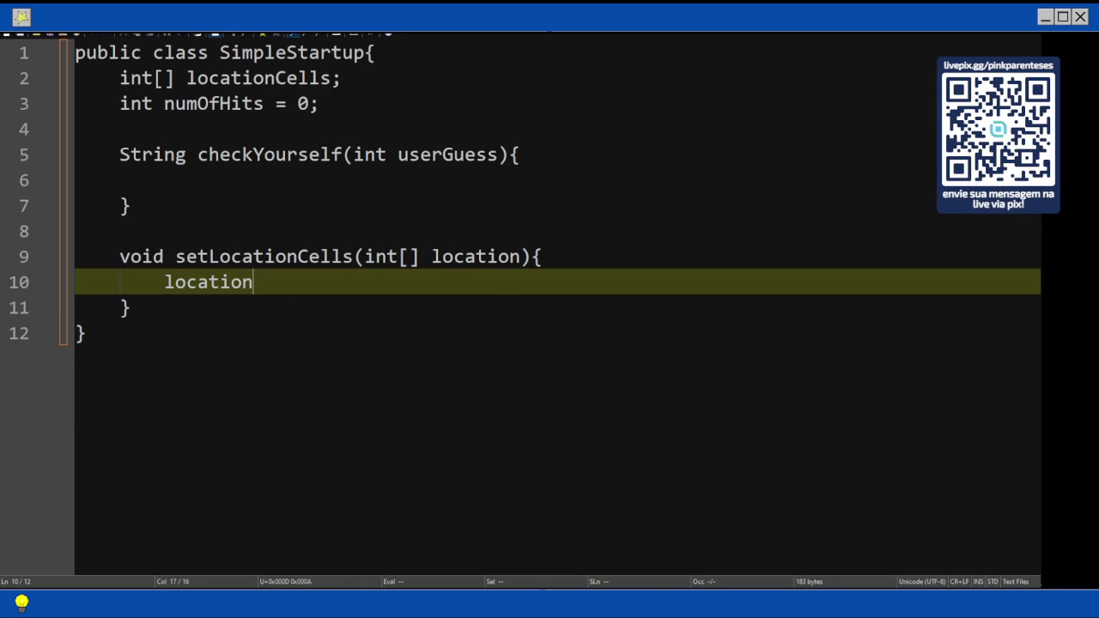
type("Cells ")
type("= location;")
key("Up")
key("Up")
key("Up")
key("Up")
key("Tab")
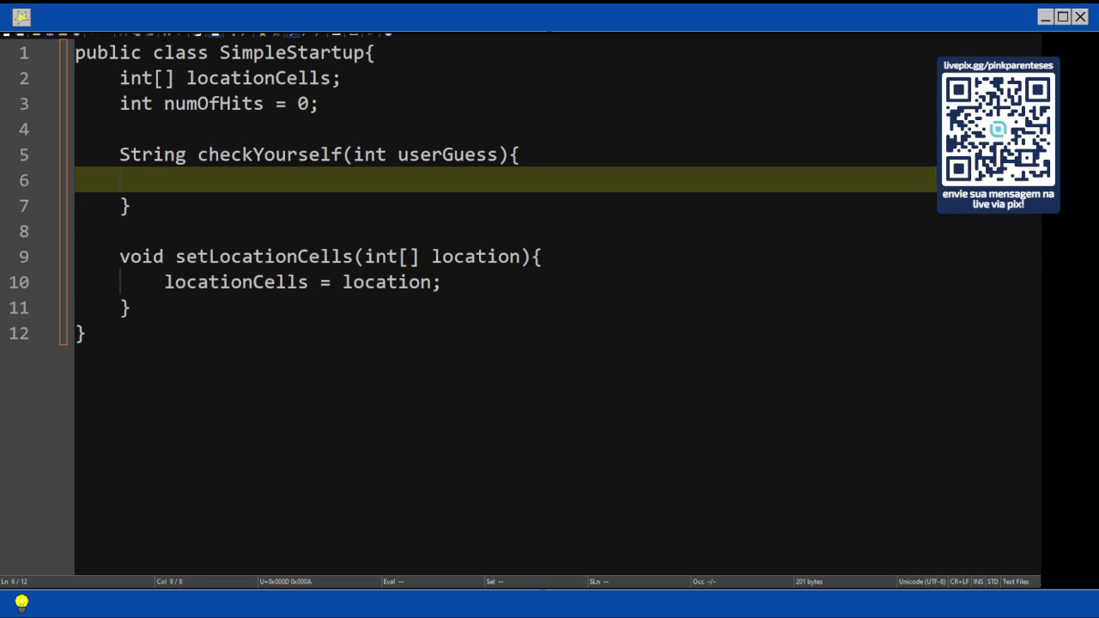
- Declare String result = "miss"; at the start of checkYourself
type("Sring r")
key("BackSpace")
key("BackSpace")
key("BackSpace")
key("BackSpace")
key("BackSpace")
type("Tring")
key("Left")
key("Left")
key("Left")
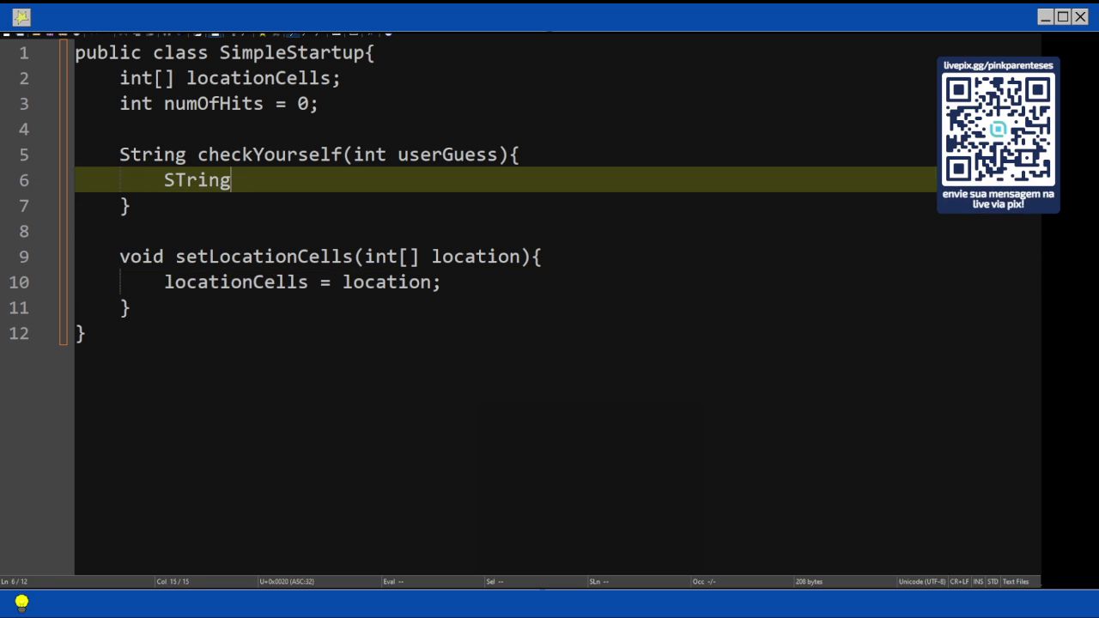
key("Left")
key("BackSpace")
type("t")
key("End")
type("result = \"f")
key("BackSpace")
type("miss\";")
- Add a for (int cell : locationCells) loop with an empty body
key("Return")
key("Return")
type("for")
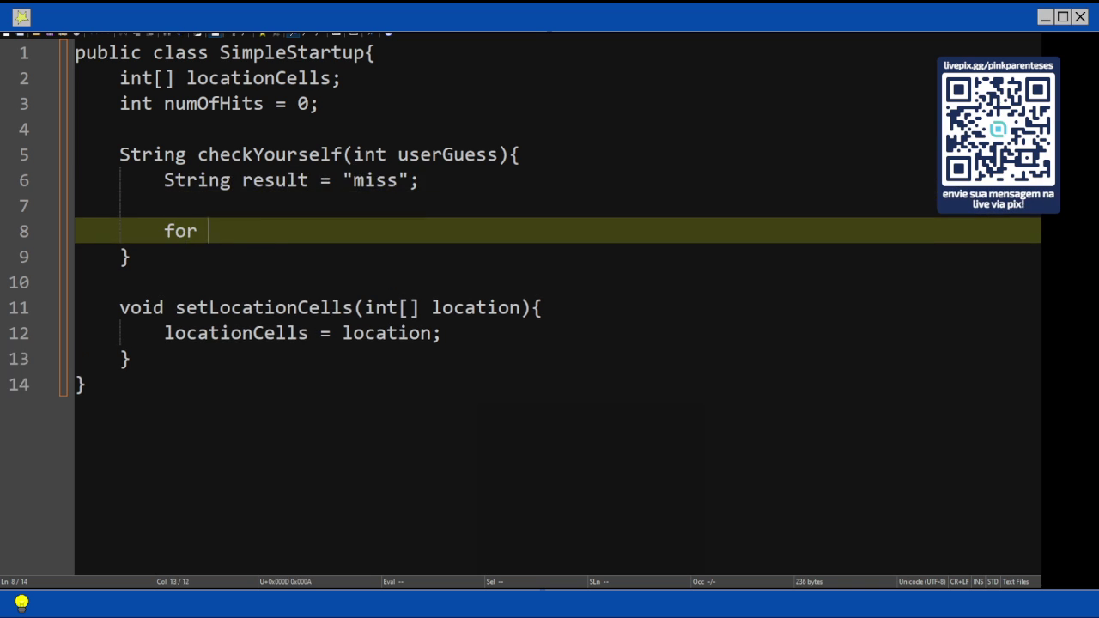
type("ell")
key("BackSpace")
type(": locationCells)")
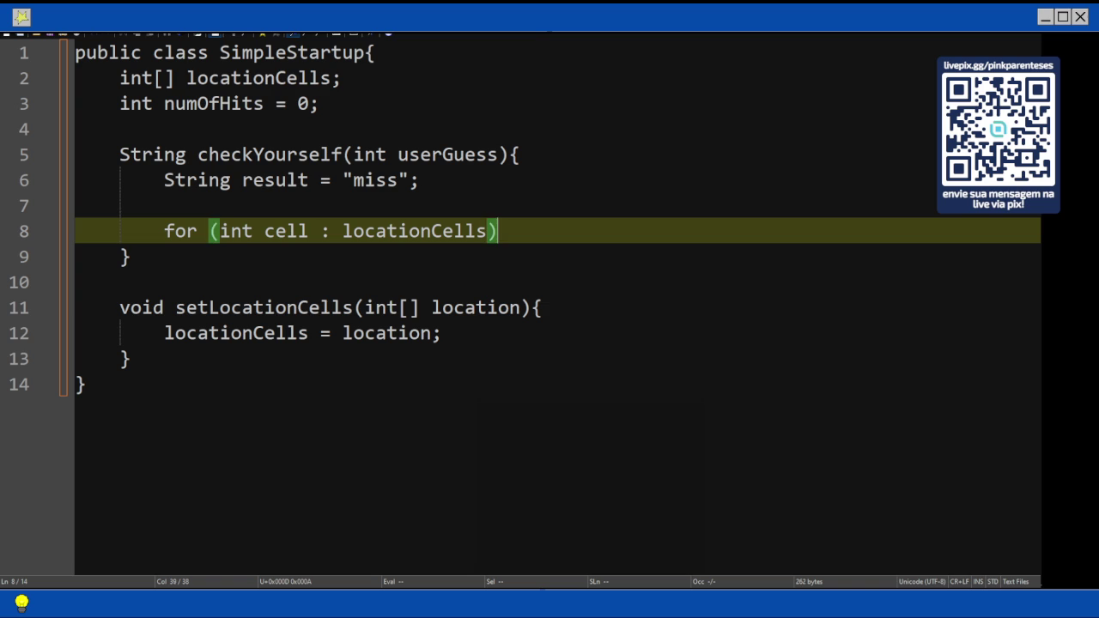
type("{")
key("Return")
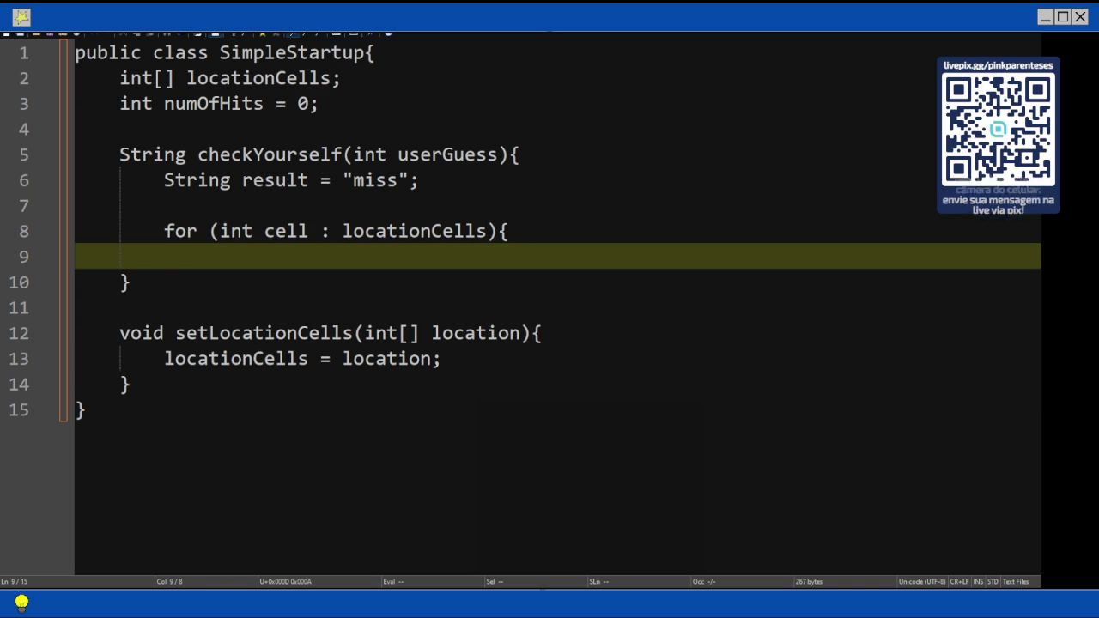
type("}")
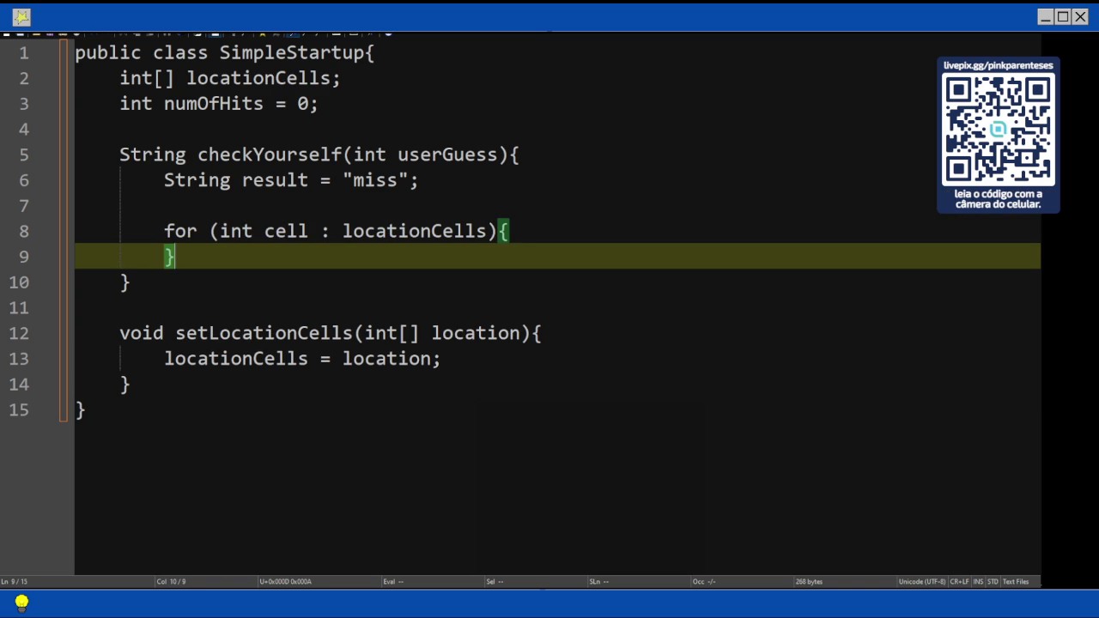
key("Left")
key("Return")
key("Up")
- Inside the loop, add an empty if (cell == userGuess) block
type("if (cell == userGess")
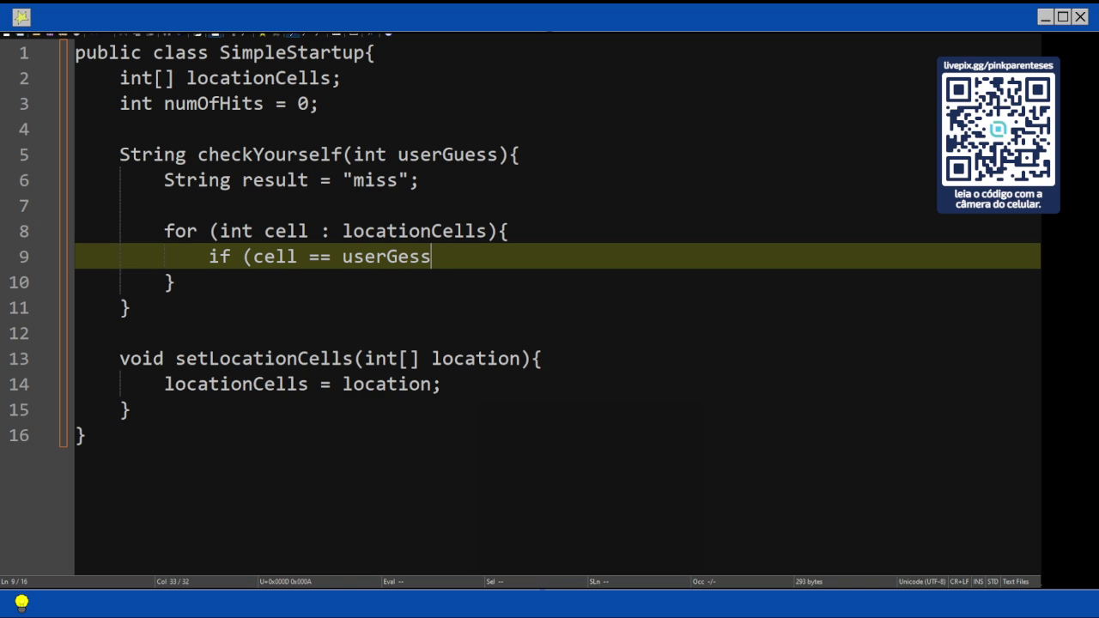
key("BackSpace")
key("BackSpace")
key("BackSpace")
type("uess)")
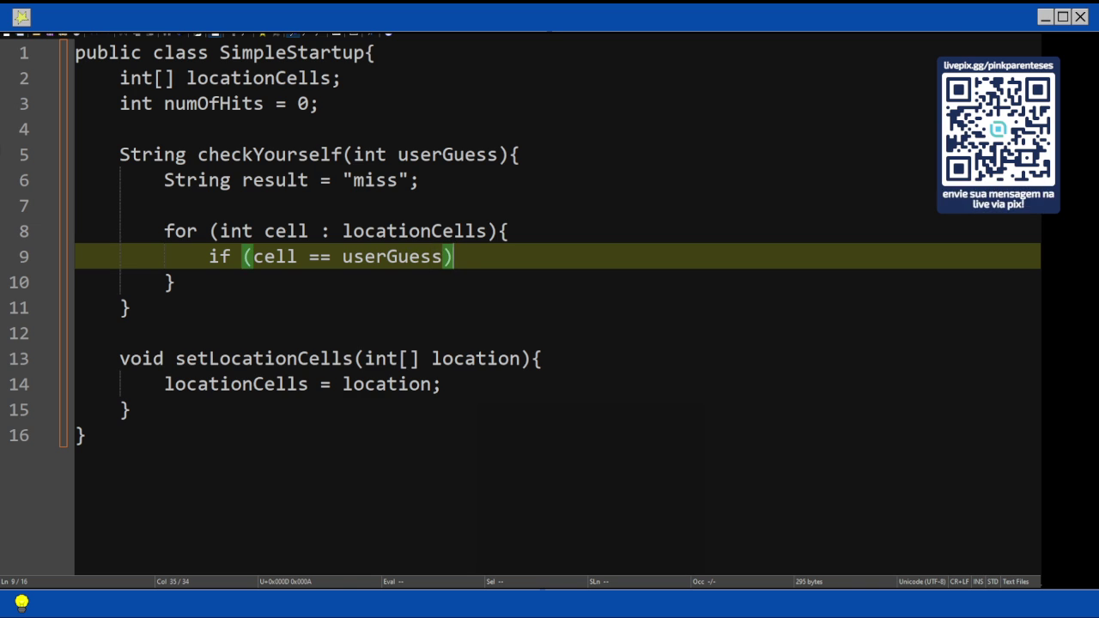
type("{")
key("Return")
key("Return")
type("}")
key("Up")
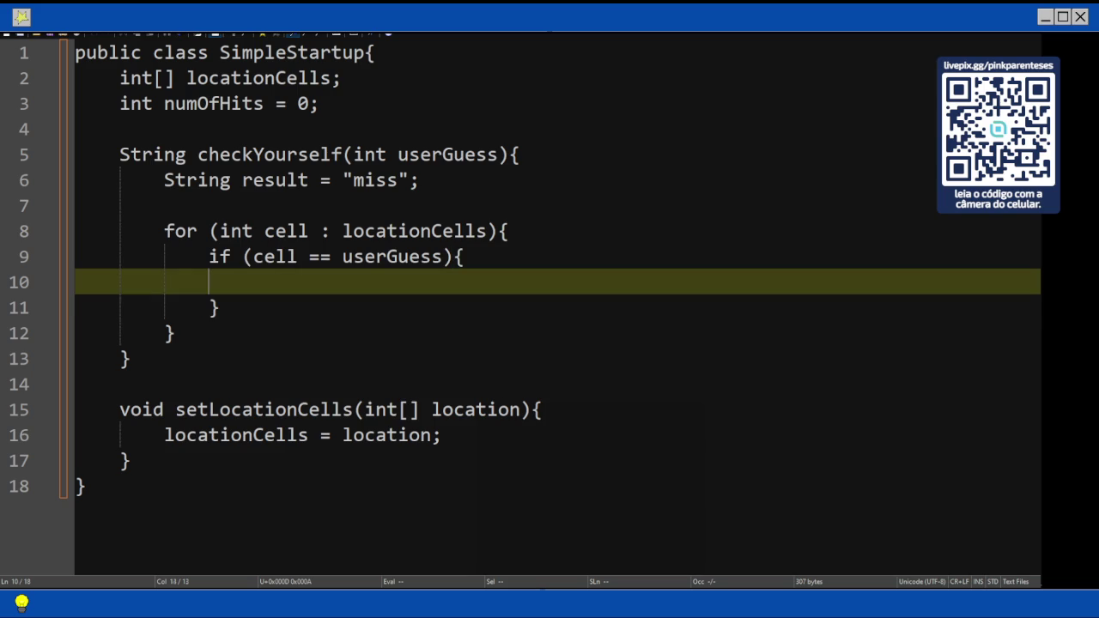
- Fill the if block with numOfHits++; and break;
key("Tab")
type("NUM")
key("BackSpace")
key("BackSpace")
key("BackSpace")
type("numOfHis")
key("BackSpace")
type("ts")
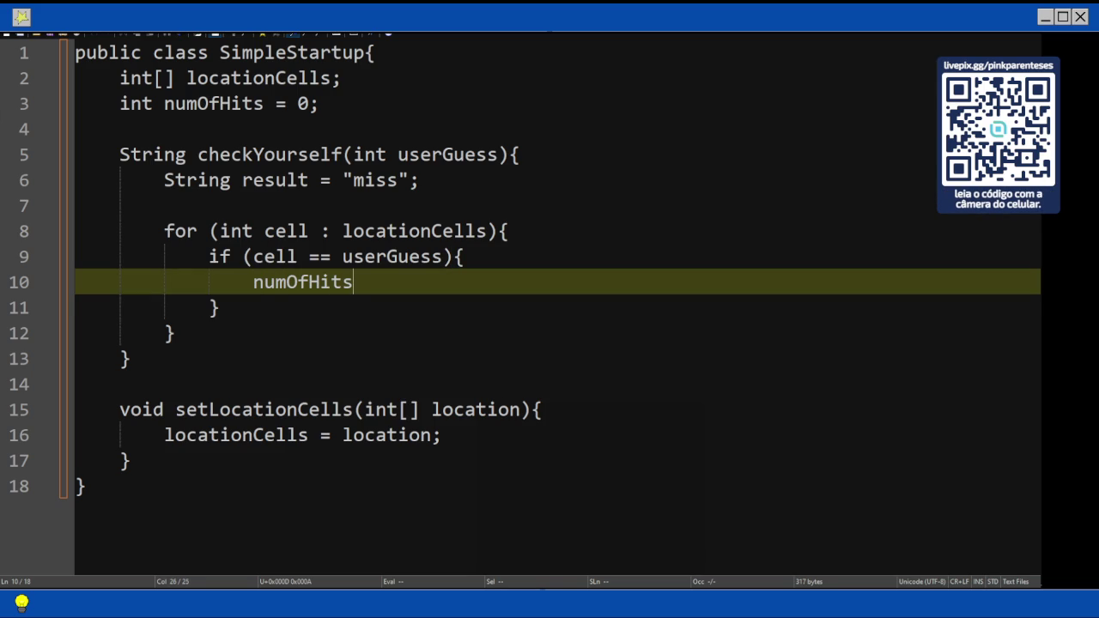
type("++")
type(";")
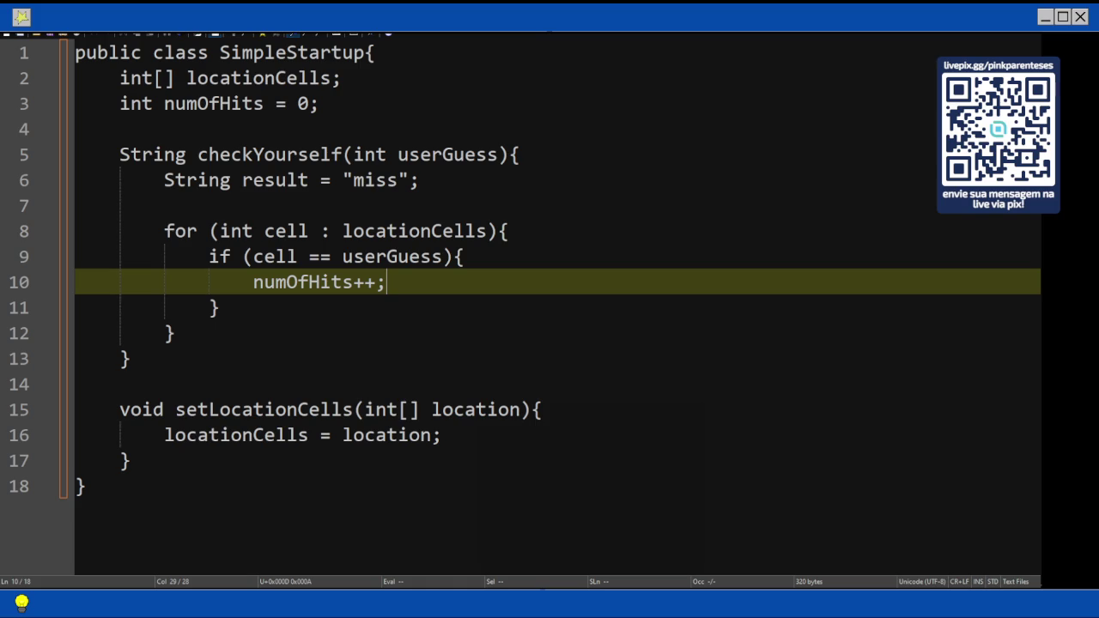
key("Return")
type("break")
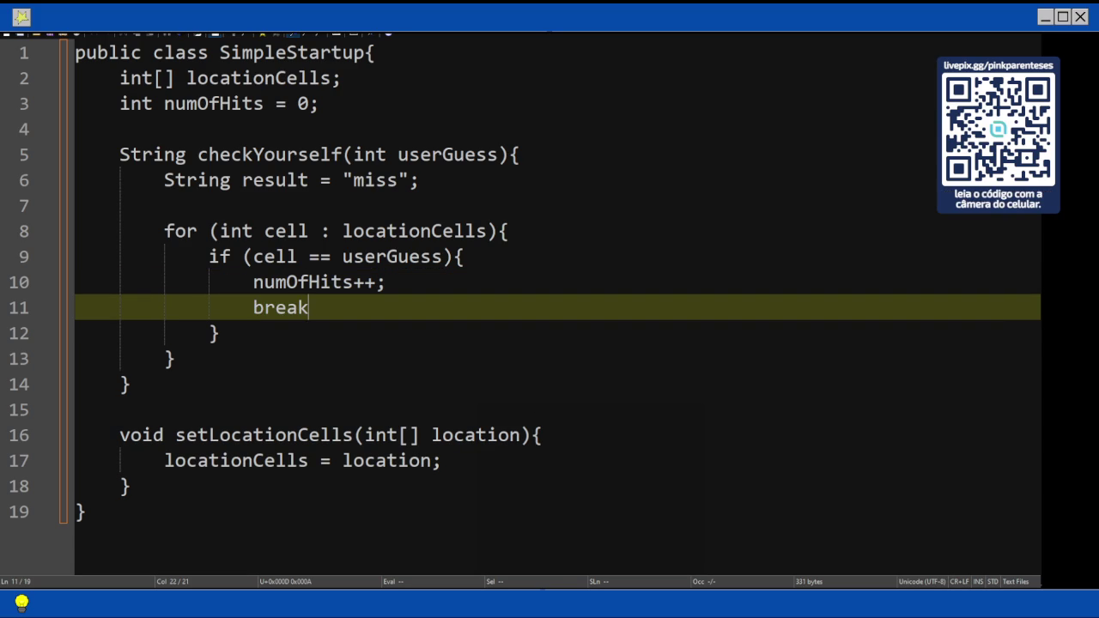
type(";")
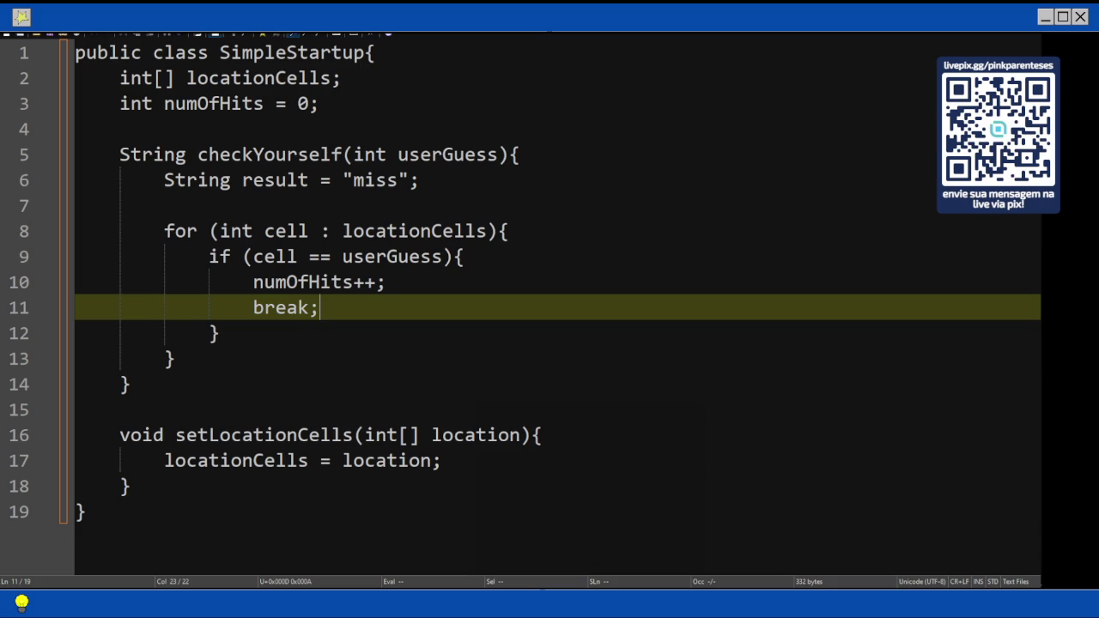
- Add an empty else block after the if and select it
key("Down")
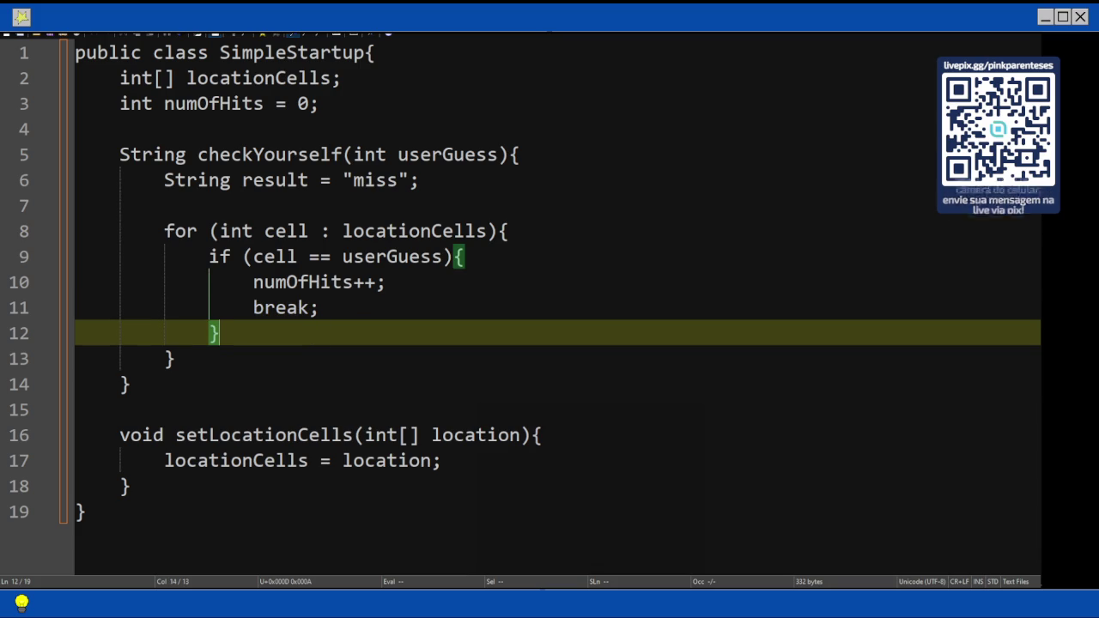
type("else {")
key("Return")
type("}")
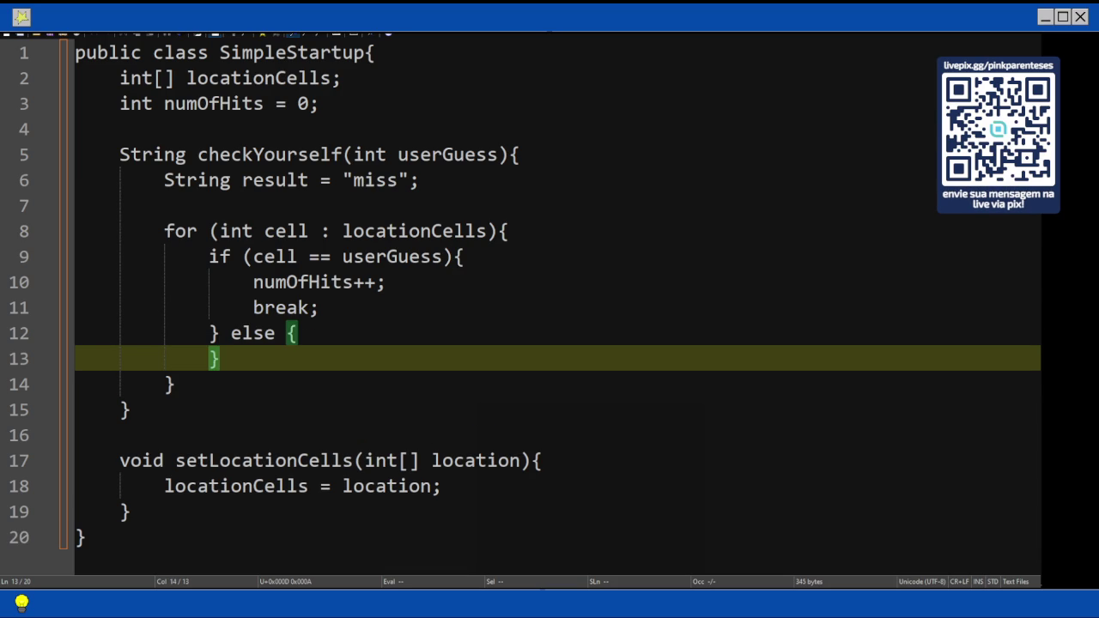
key("Return")
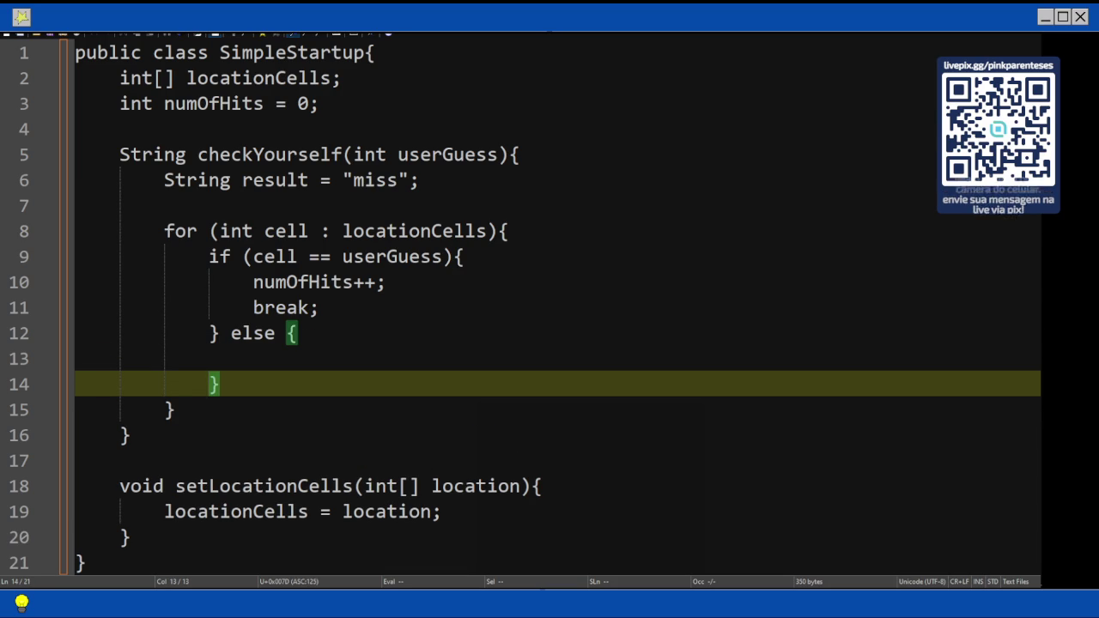
key("Up")
key("Tab")
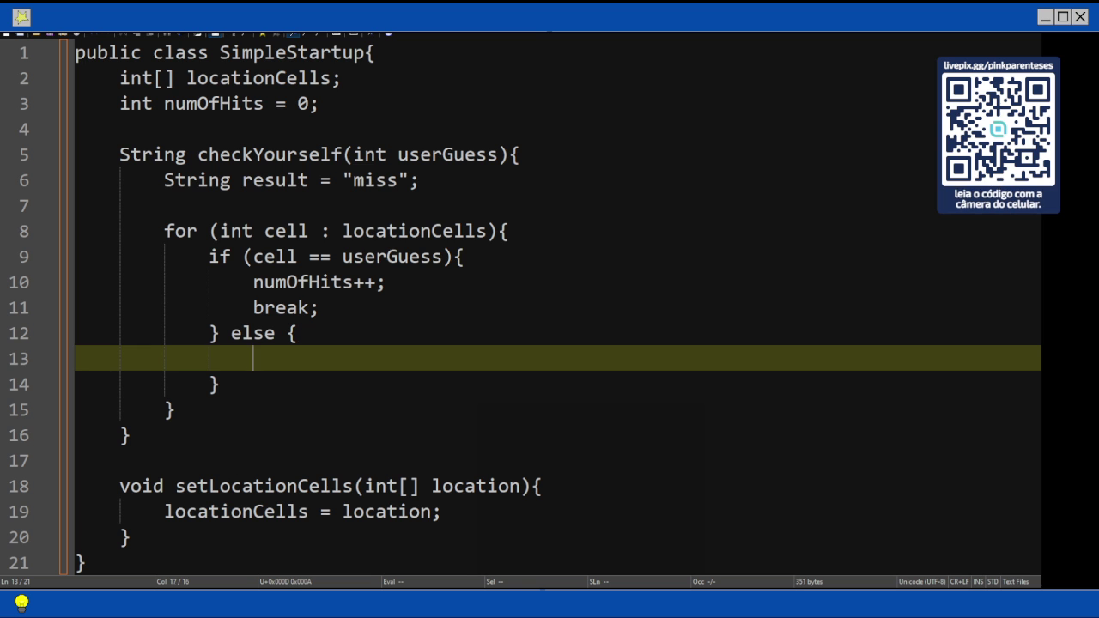
key("Up")
key("Home")
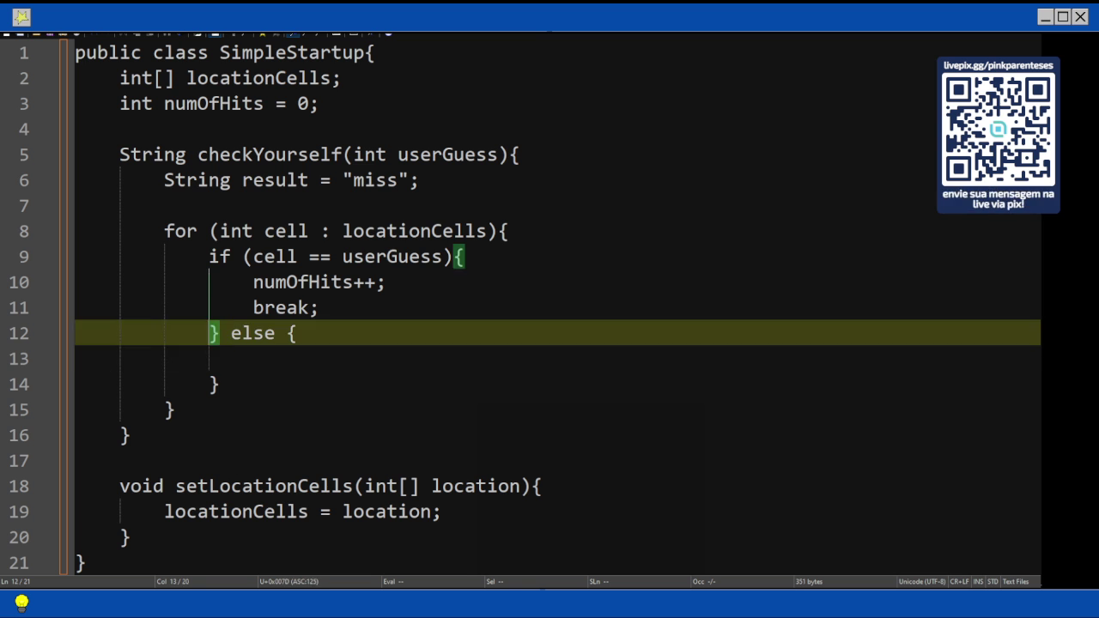
key("shift+Down")
key("shift+Down")
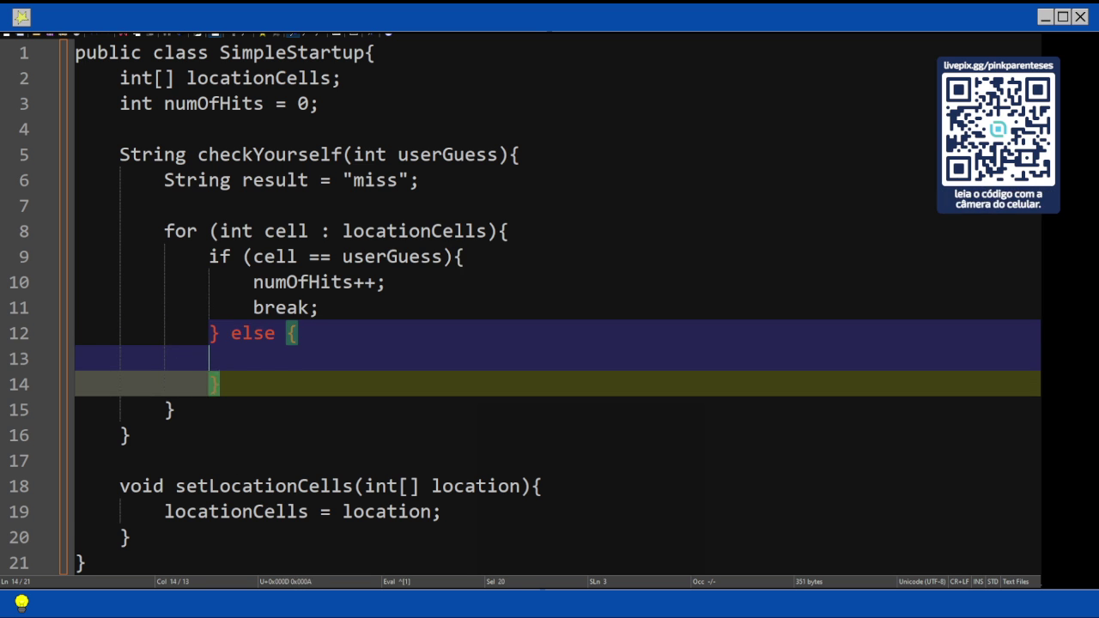
- Delete the selected else block, restore the if's closing brace, and add lines after the loop
key("Delete")
type("}")
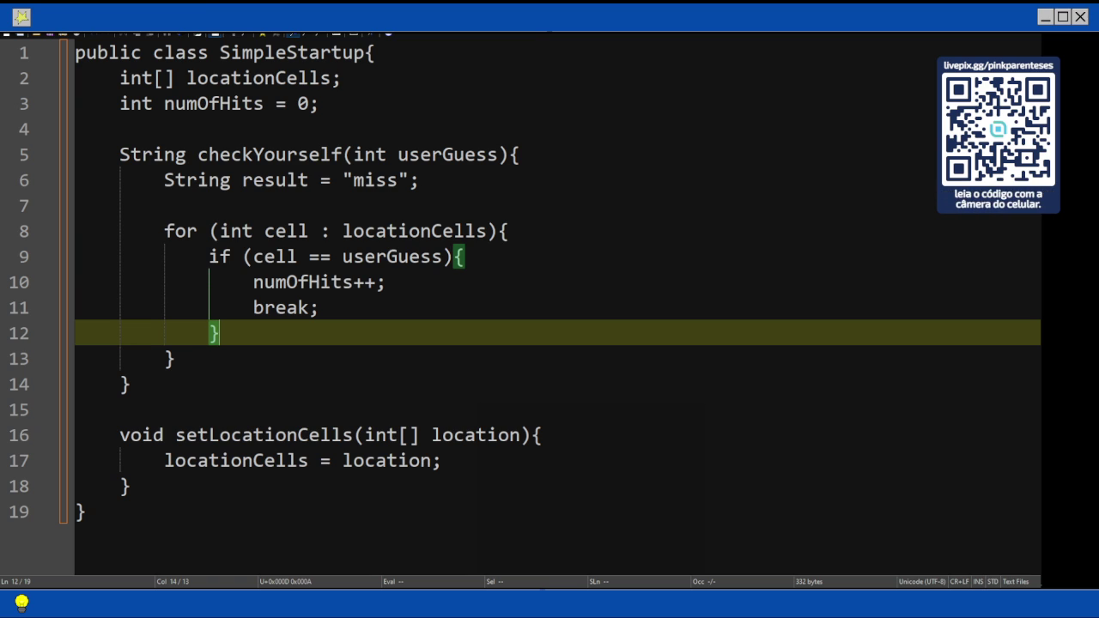
key("Down")
key("Return")
key("Return")
- After the loop, set result = "kill" when numOfHits == locationCells.length()
type("if (numOfHits")
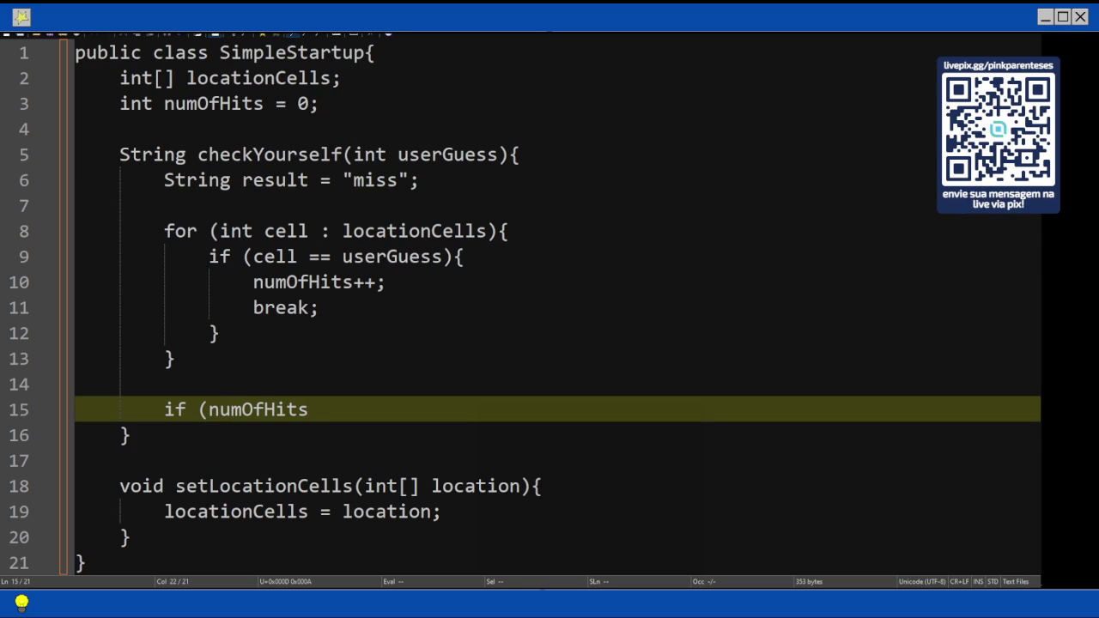
type(" == ")
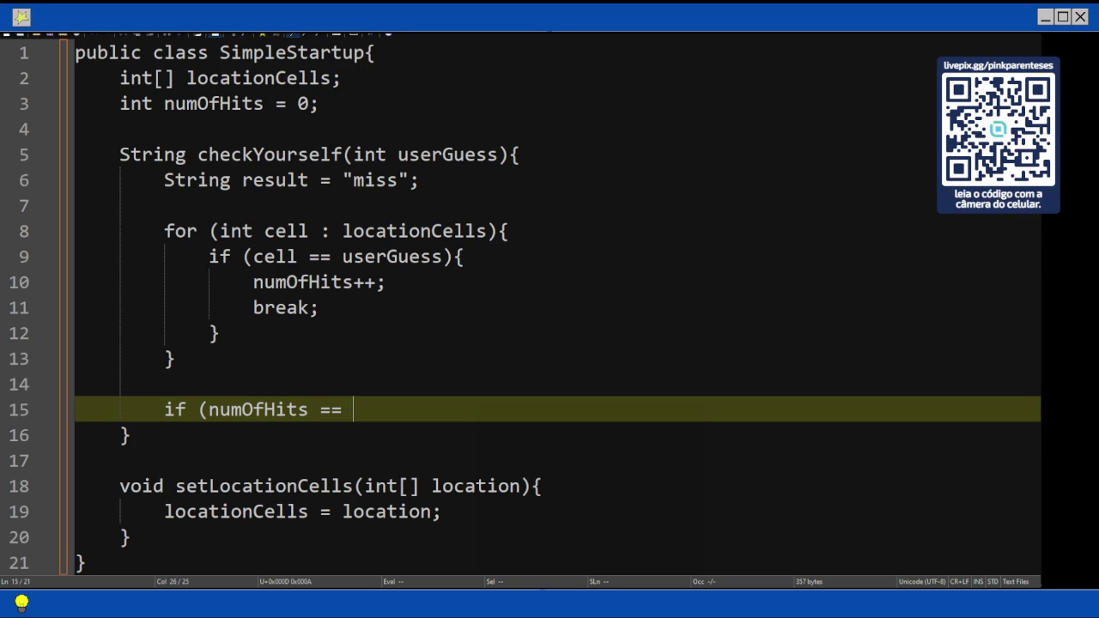
type("locationCells.length")
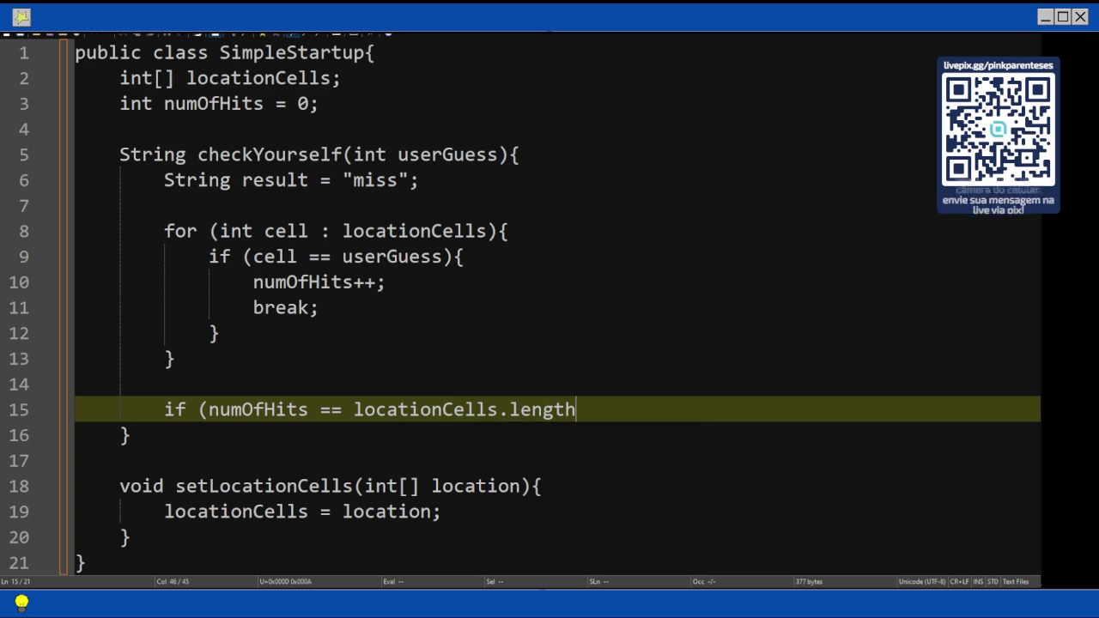
type("()){")
key("Return")
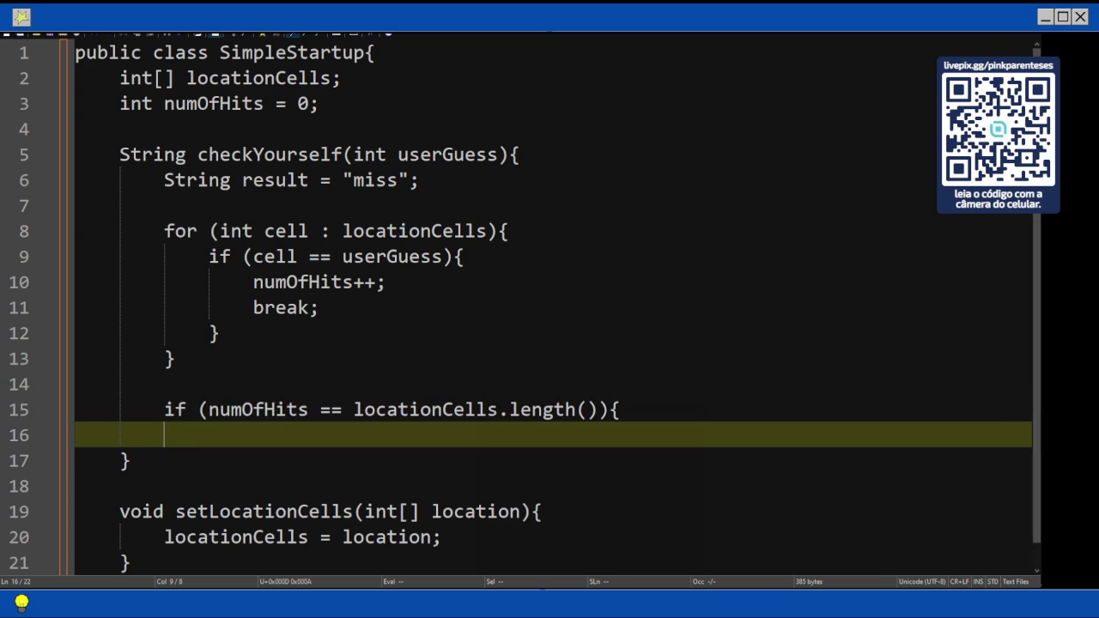
type("result = ")
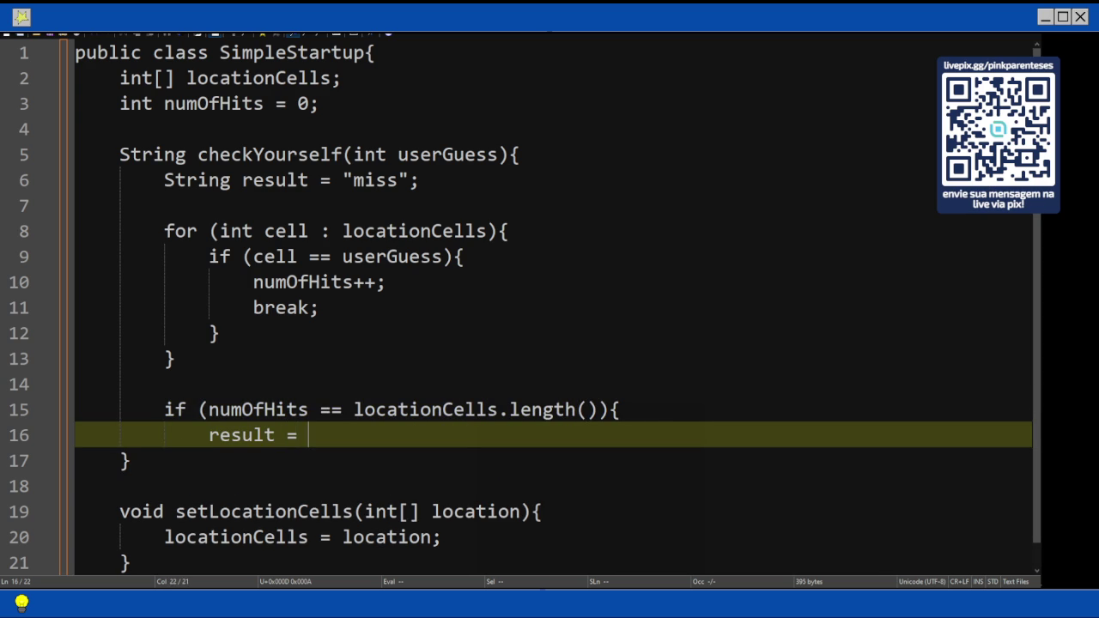
type("\"")
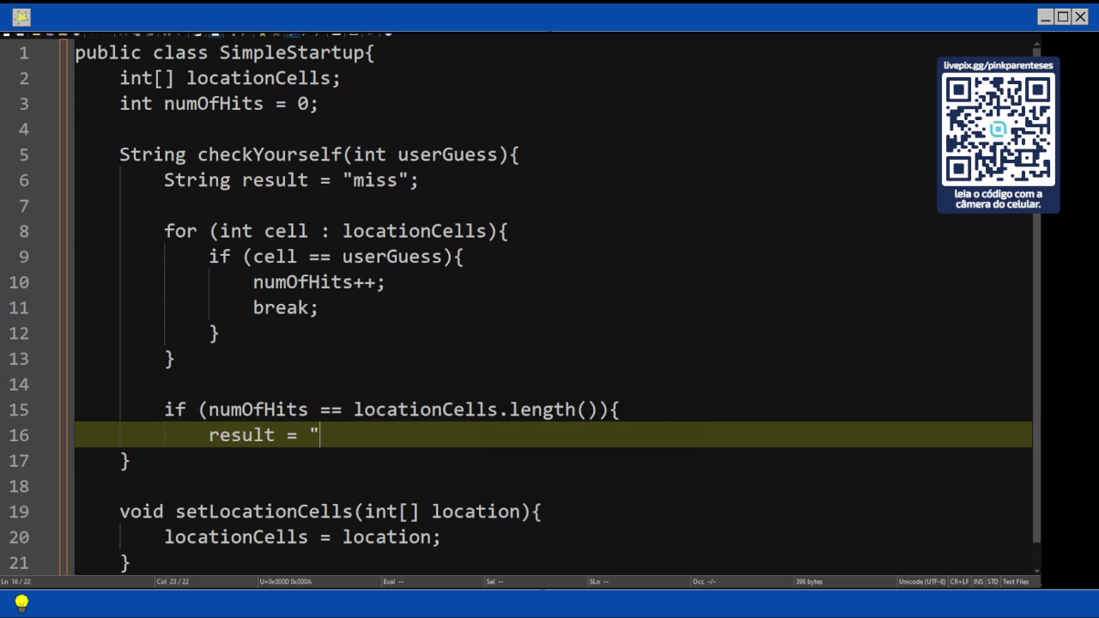
type("kill\";")
key("Return")
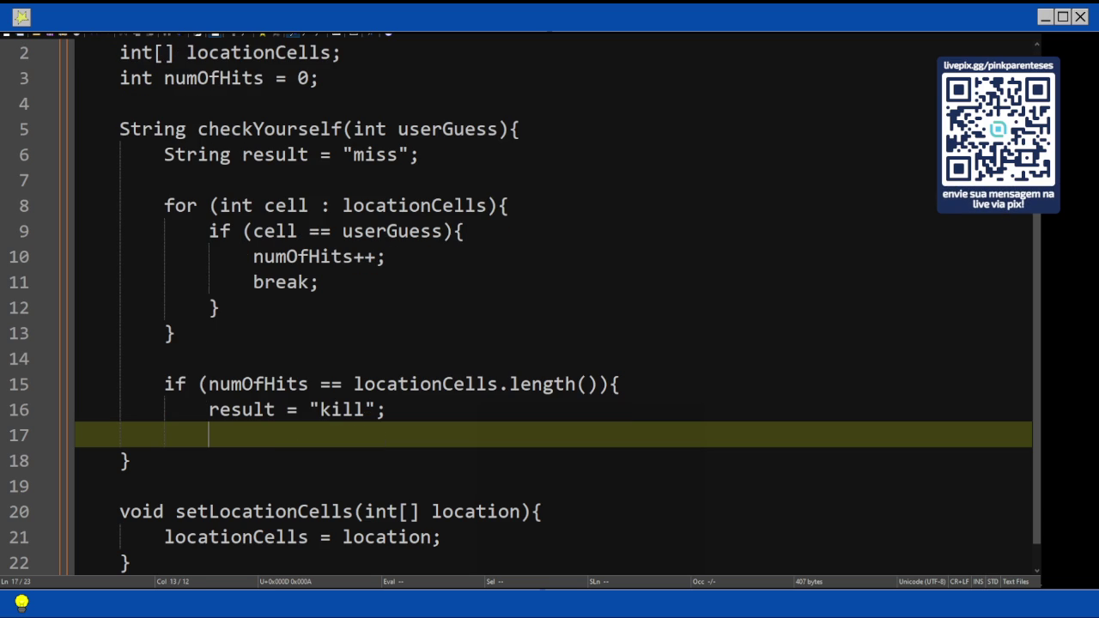
- Add an else branch setting result = "hit"
type("} else")
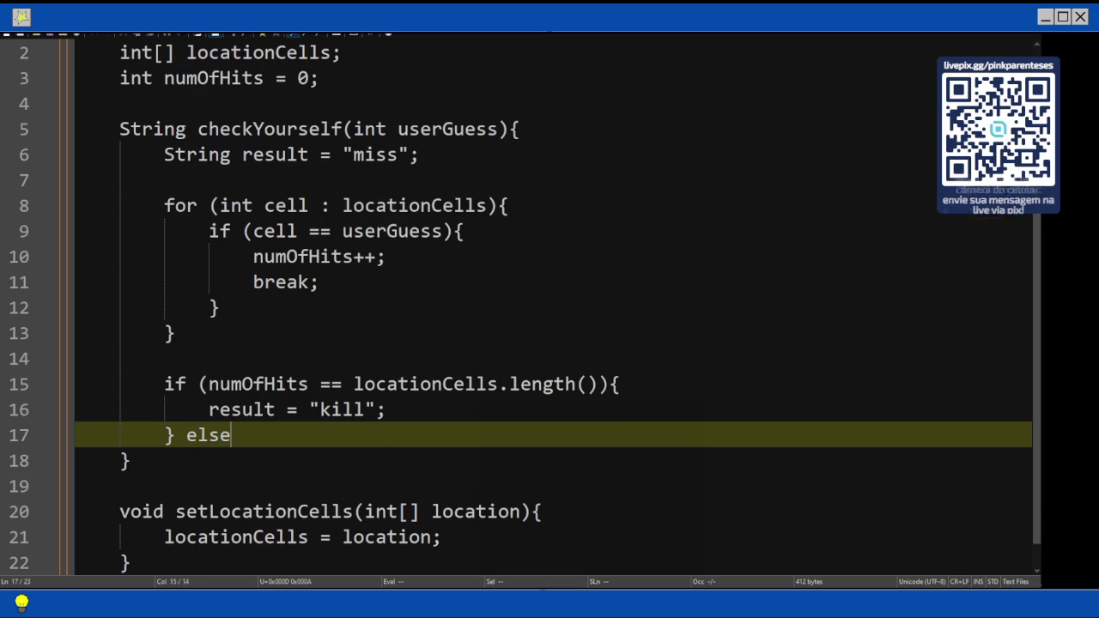
type(" {")
key("Return")
type("}")
key("Return")
key("Up")
key("Tab")
type("result = \"hit\";")
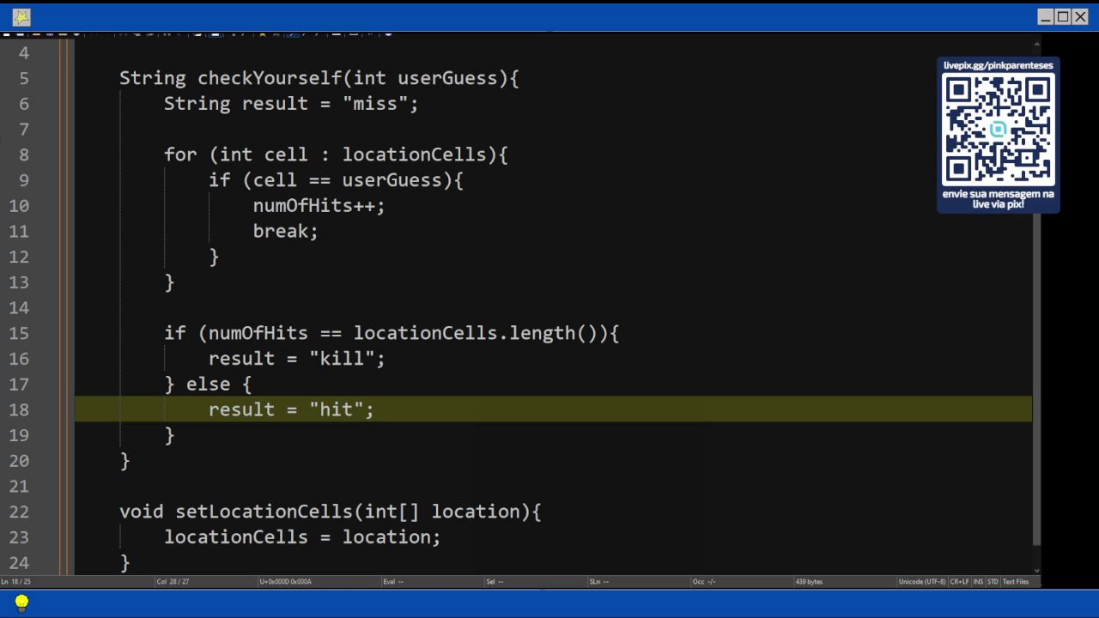
key("Down")
key("Return")
key("Return")
- End checkYourself with System.out.println(result); and return result;
type("System")
key("BackSpace")
key("BackSpace")
key("BackSpace")
key("BackSpace")
key("BackSpace")
key("BackSpace")
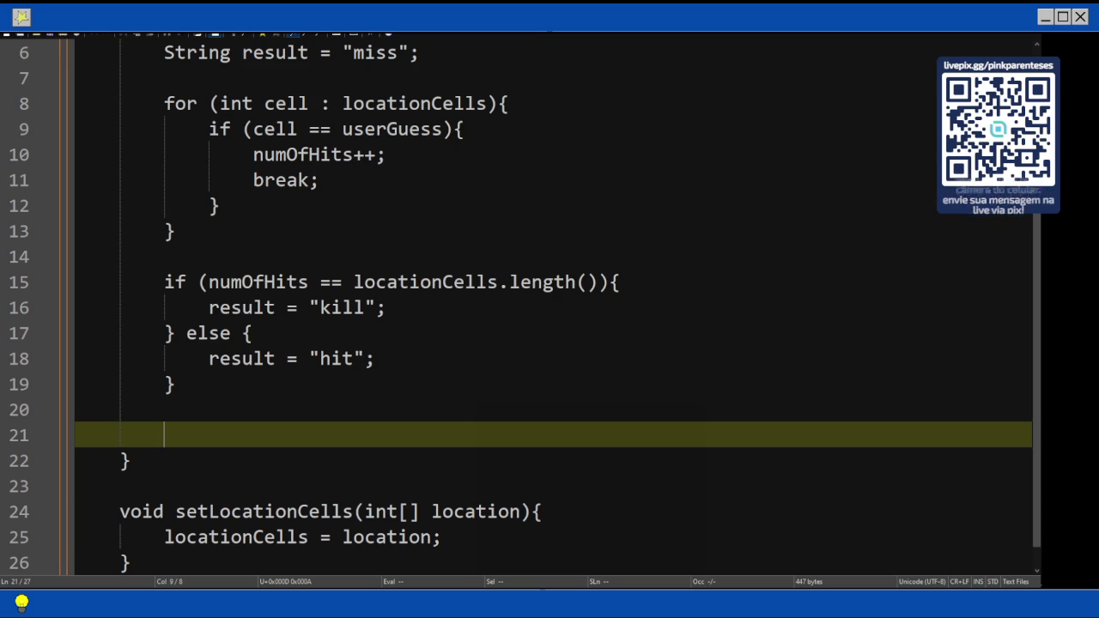
type("System.out.println(result)")
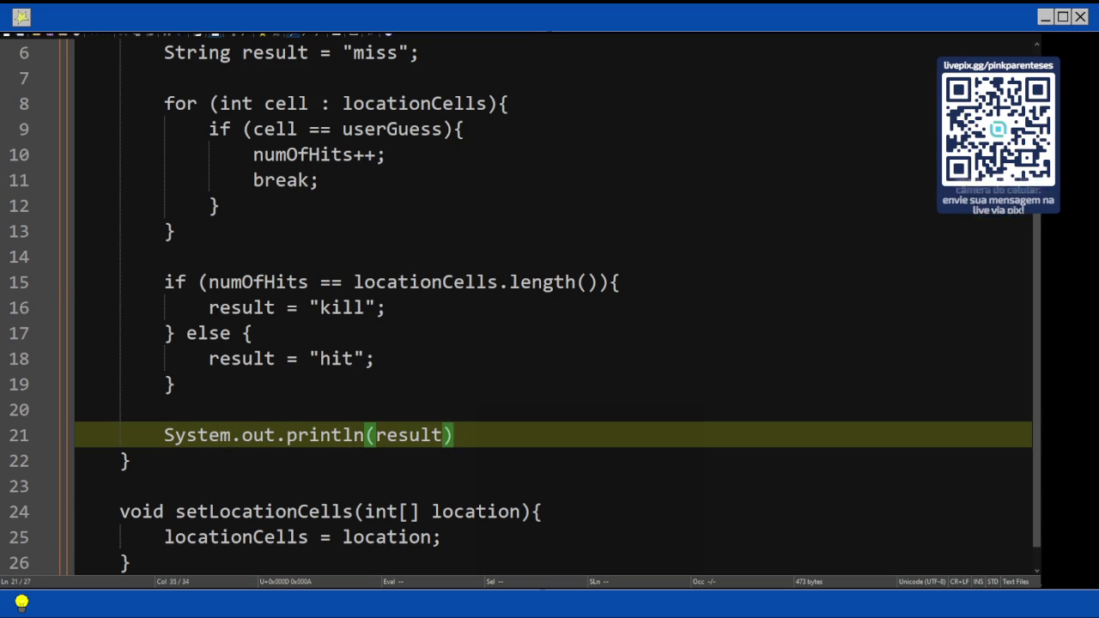
type(";")
key("Return")
type("return ")
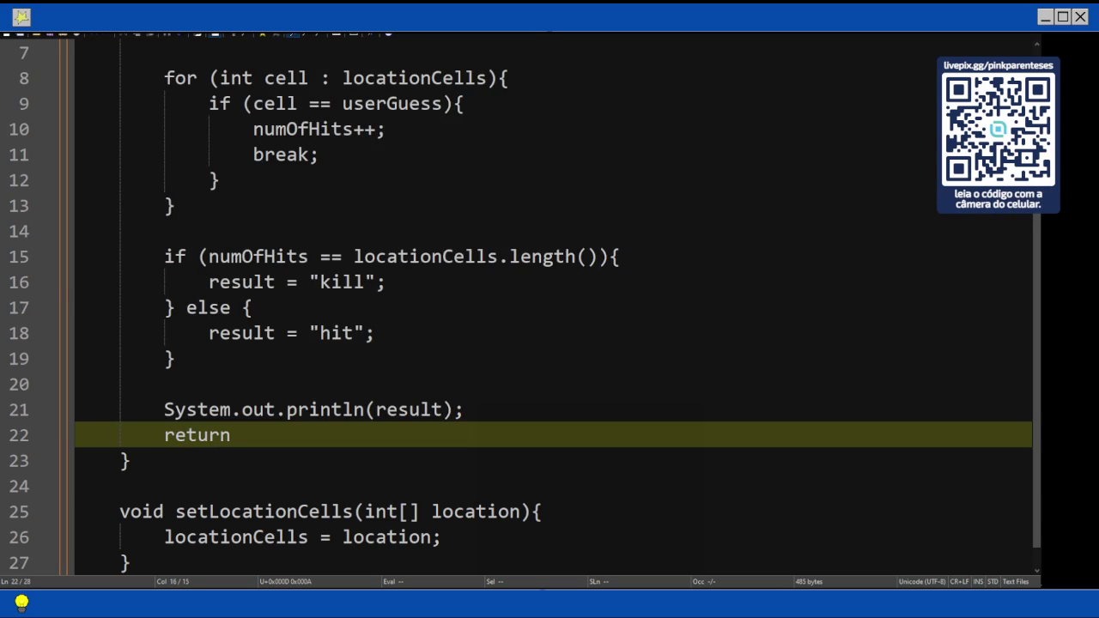
type("result;")
key("Home")
key("Return")
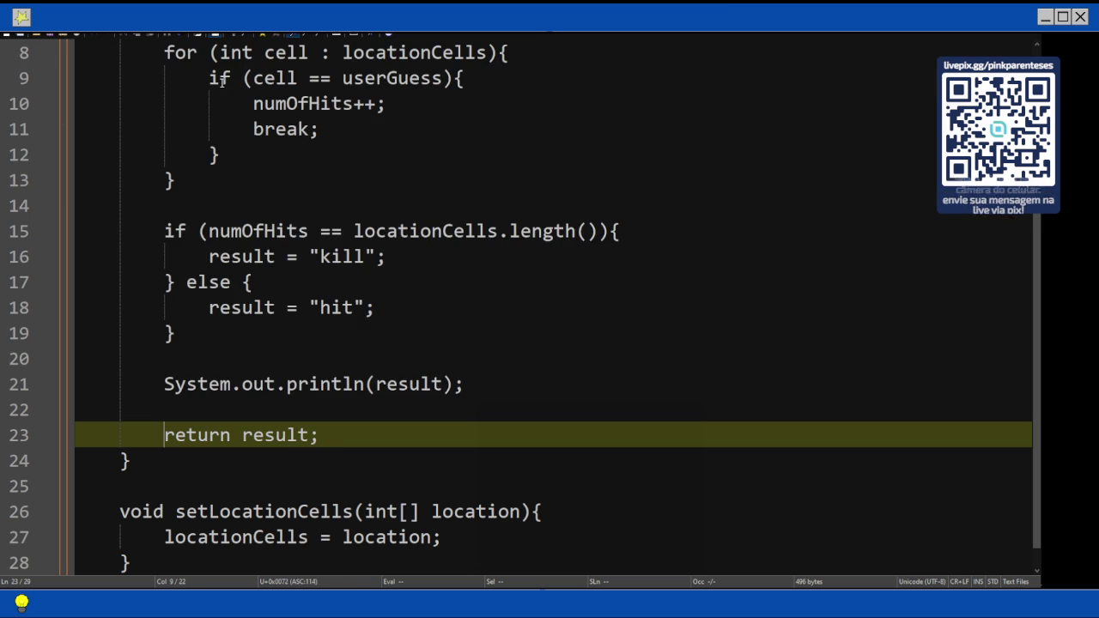
- Compare with the book's SimpleStartup listing on PDF page 265
key("alt+Tab")
scroll(482, 244, "down", 3)
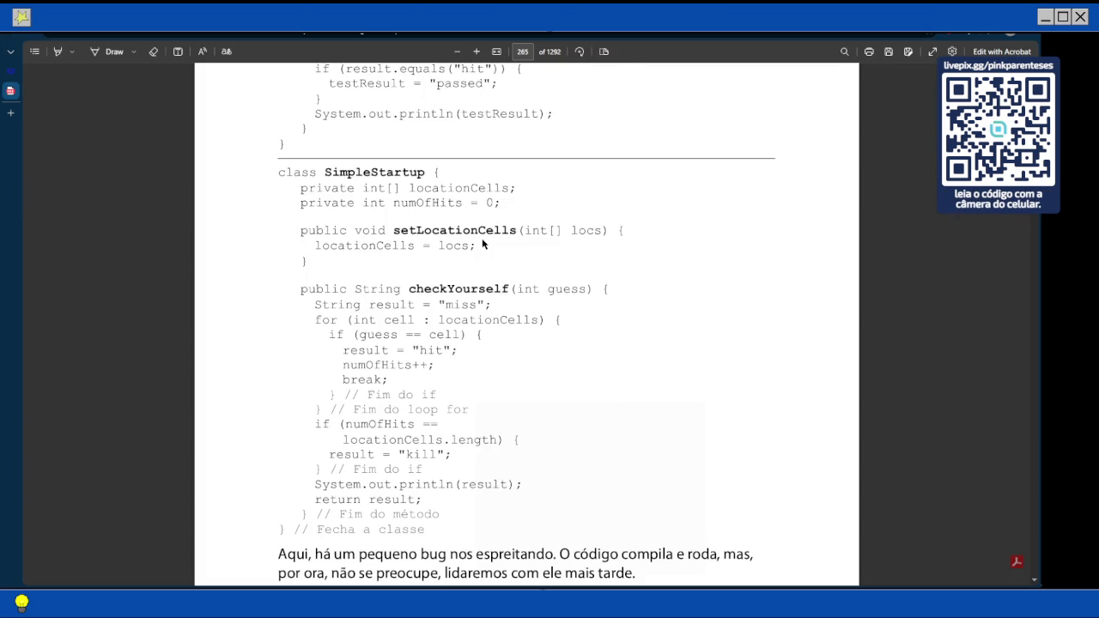
scroll(481, 244, "down", 2)
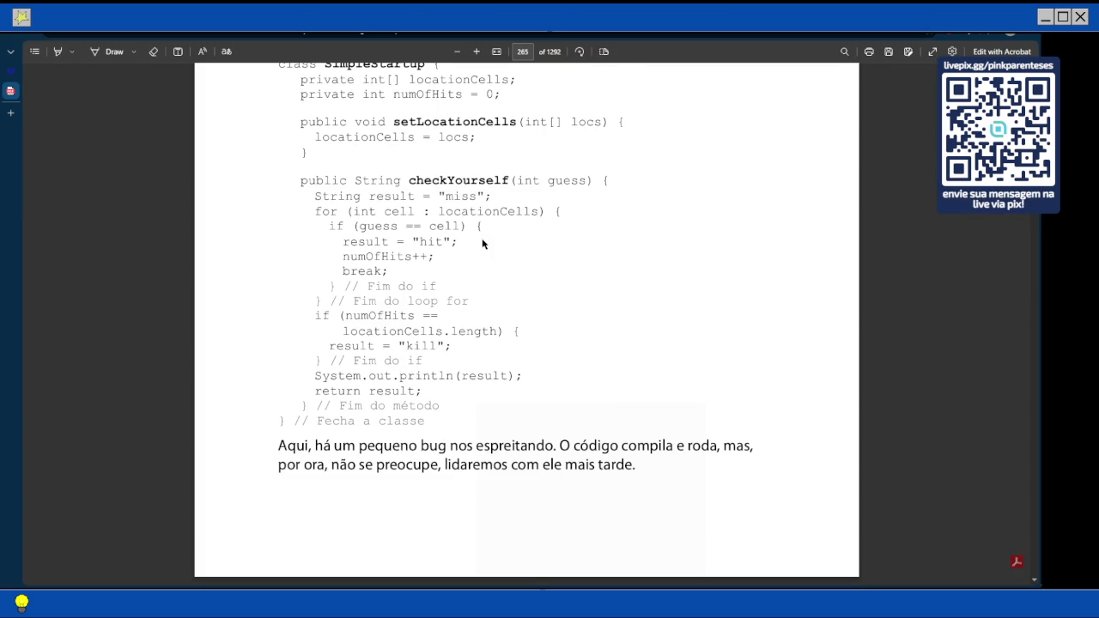
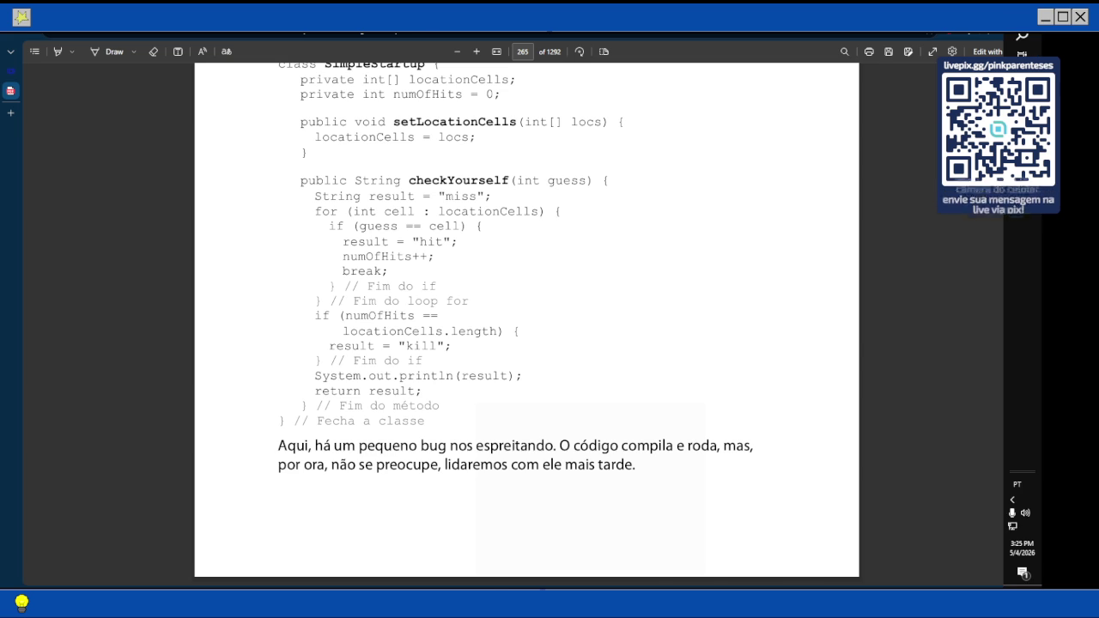
- Delete the misplaced result = "hit" line and remove the else block
key("alt+Tab")
left_click_drag(376, 282, 210, 282)
key("ctrl+c")
key("Delete")
key("Down")
key("shift+Up")
key("shift+Up")
key("Delete")
key("Up")
- Insert result = "hit"; above numOfHits++ inside the matching if block
key("Up")
key("Up")
key("Up")
key("Return")
key("Up")
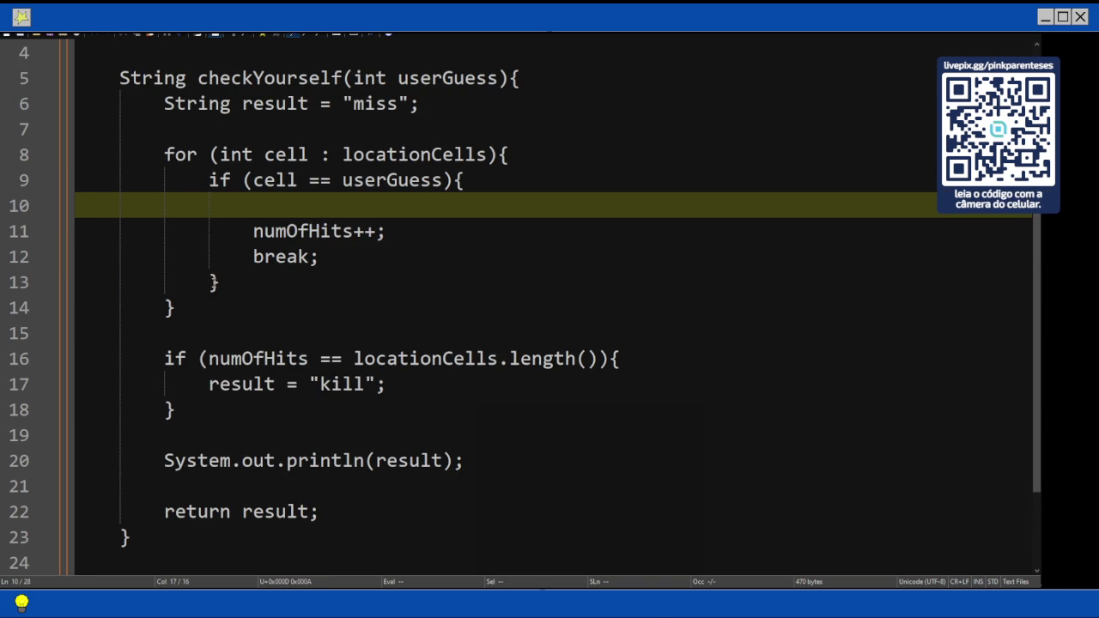
key("ctrl+v")
scroll(569, 231, "down", 2)
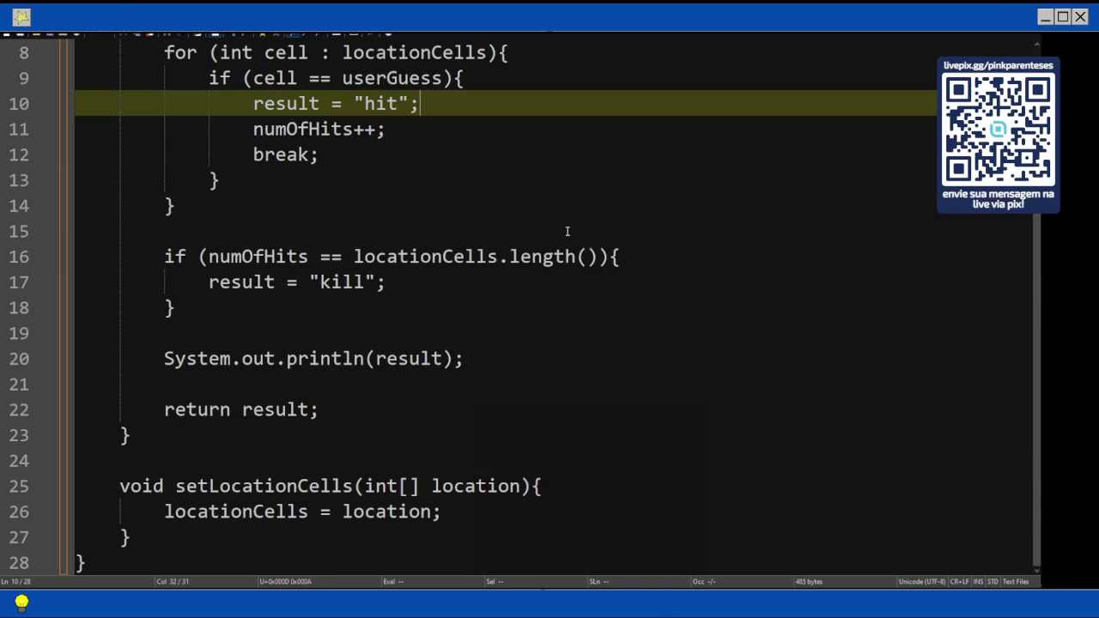
scroll(568, 231, "up", 3)
- Check the book's listing and declare locationCells as private int[] locationCells
key("alt+Tab")
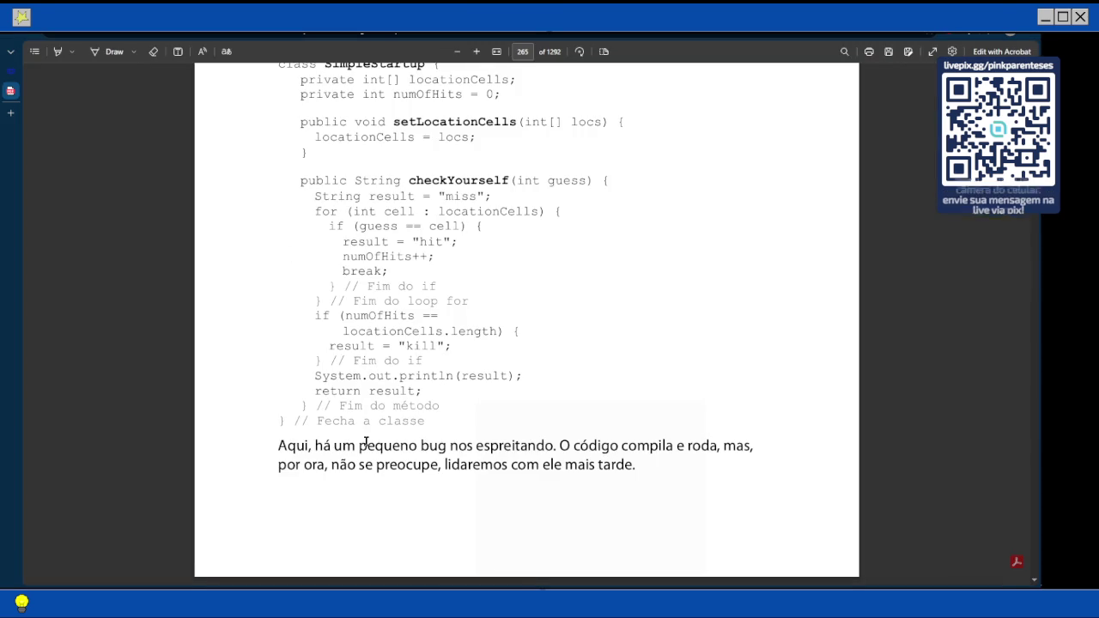
scroll(383, 303, "up", 2)
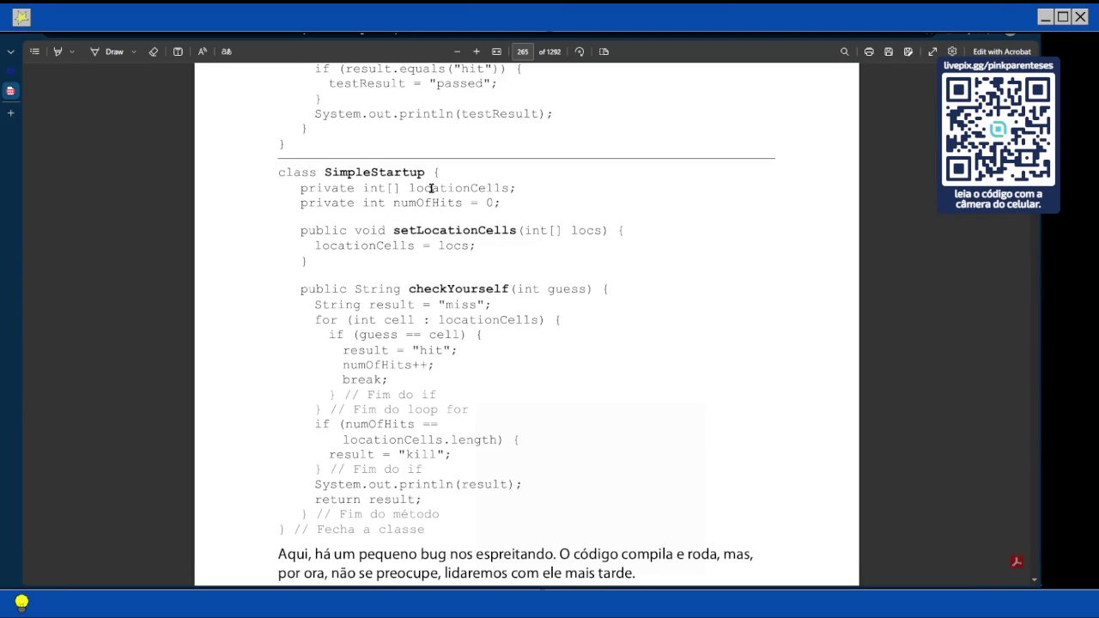
key("alt+Tab")
type("private")
key("Down")
- Declare the counter as private int numOfHits = 0 on line 3
key("Home")
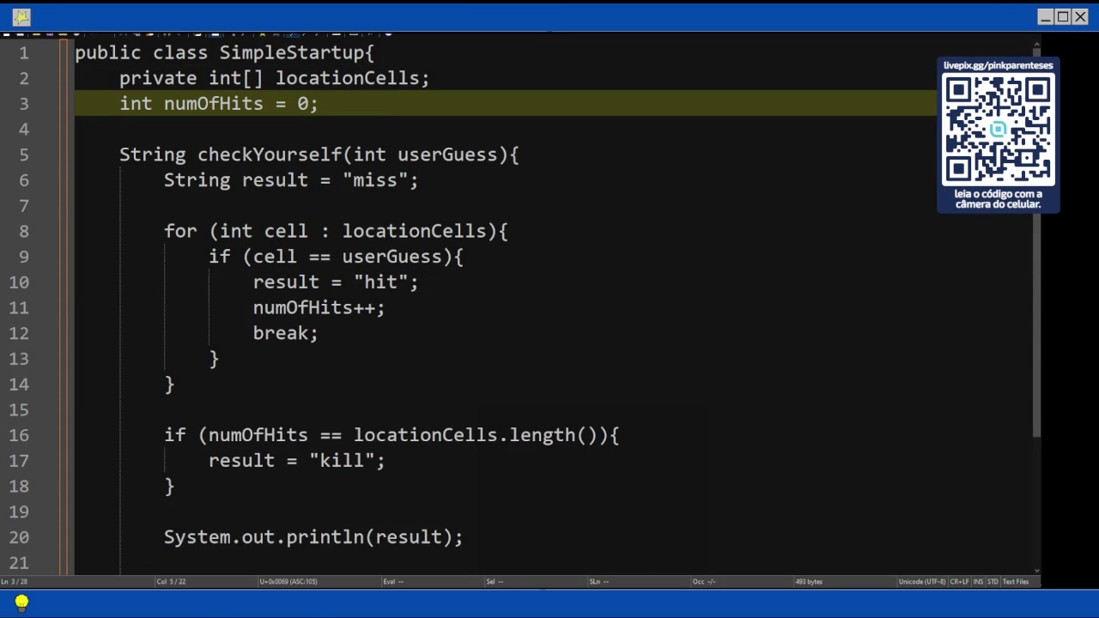
type("private")
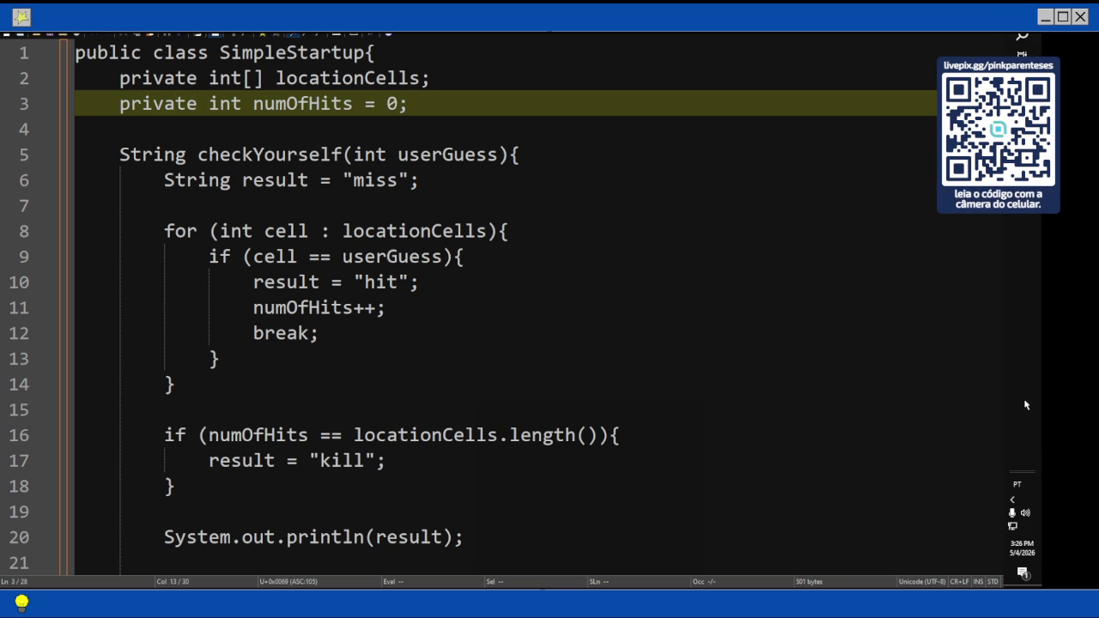
scroll(573, 257, "down", 3)
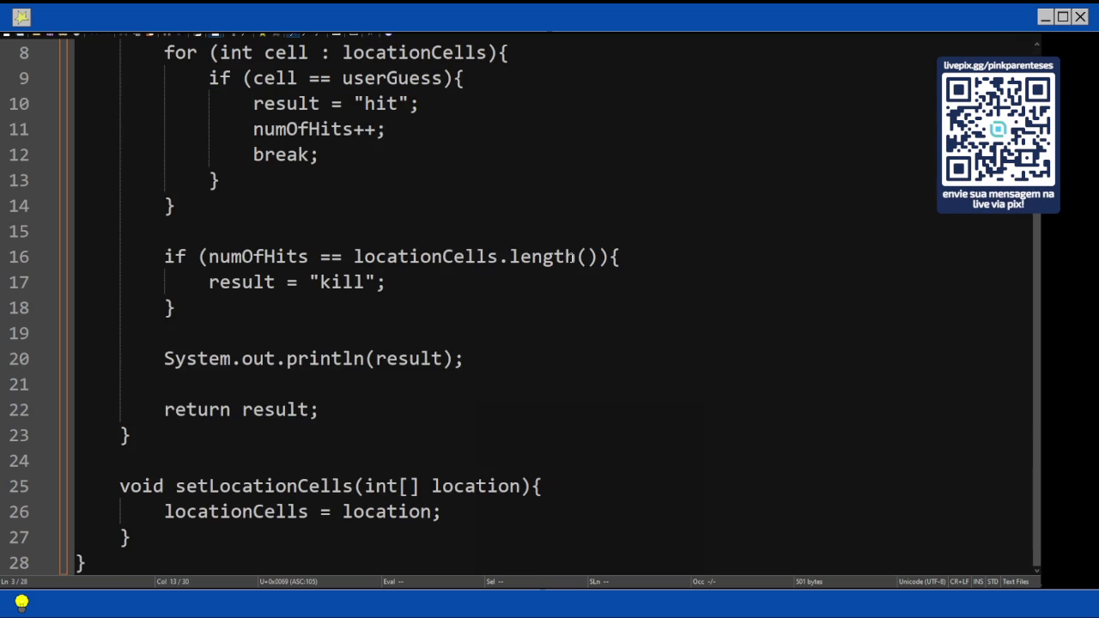
scroll(574, 256, "up", 3)
- Compare the code against the book's SimpleStartup listing in the PDF
key("alt+Tab")
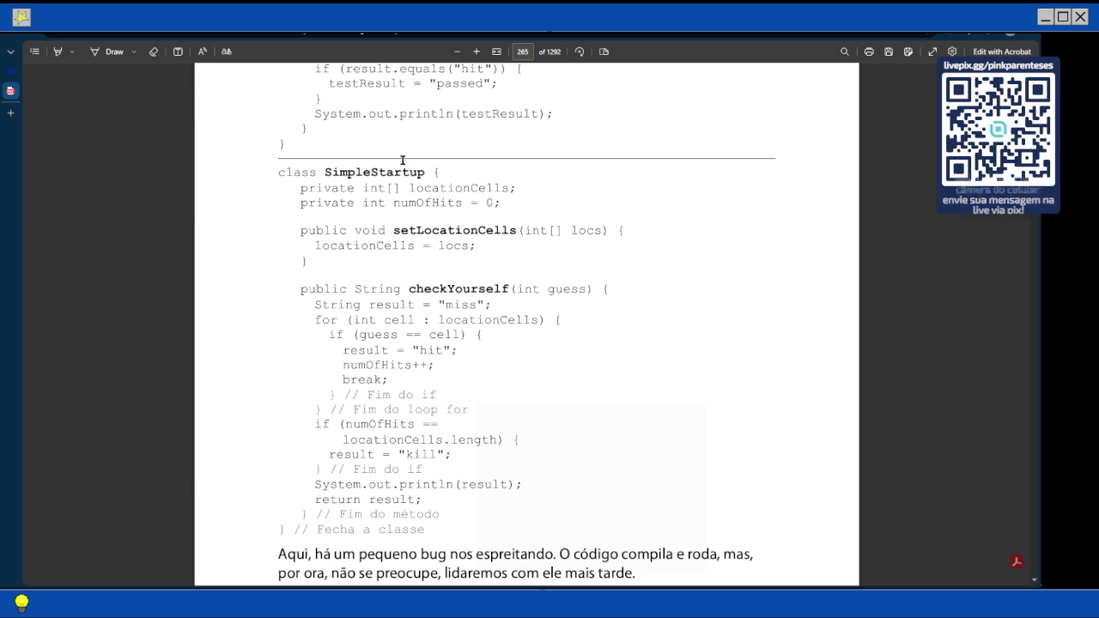
scroll(463, 206, "down", 3)
scroll(463, 206, "up", 2)
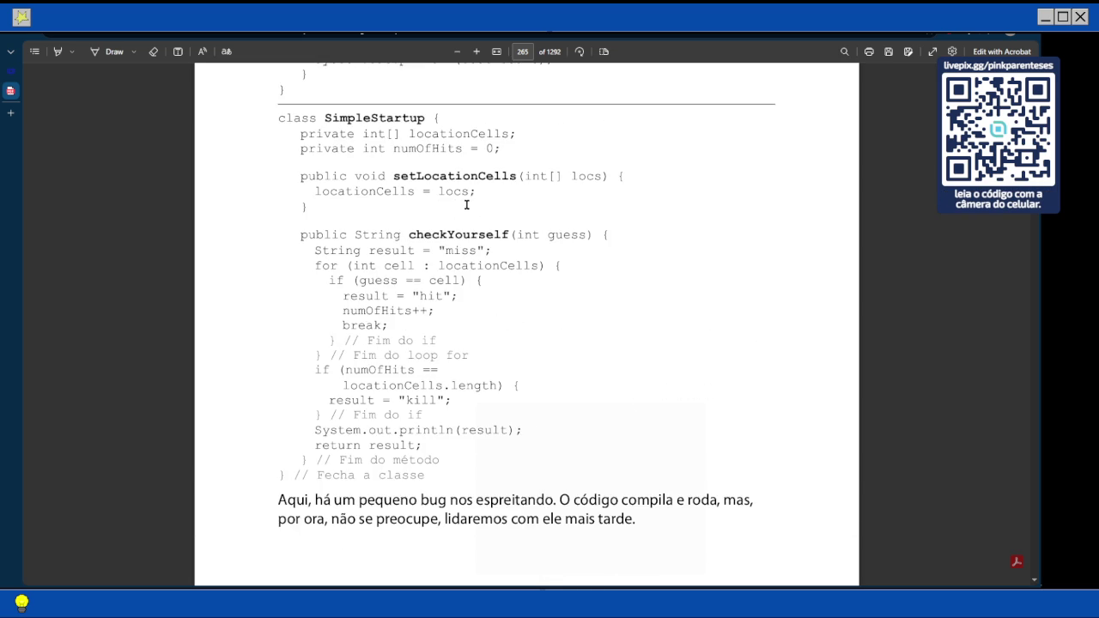
scroll(510, 194, "down", 2)
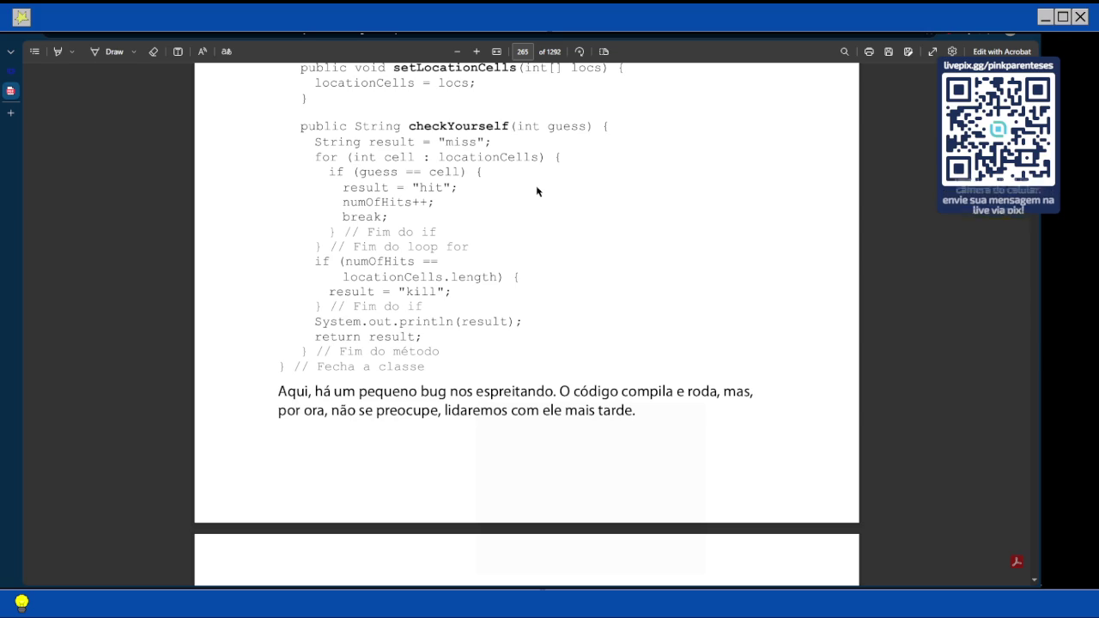
key("alt+Tab")
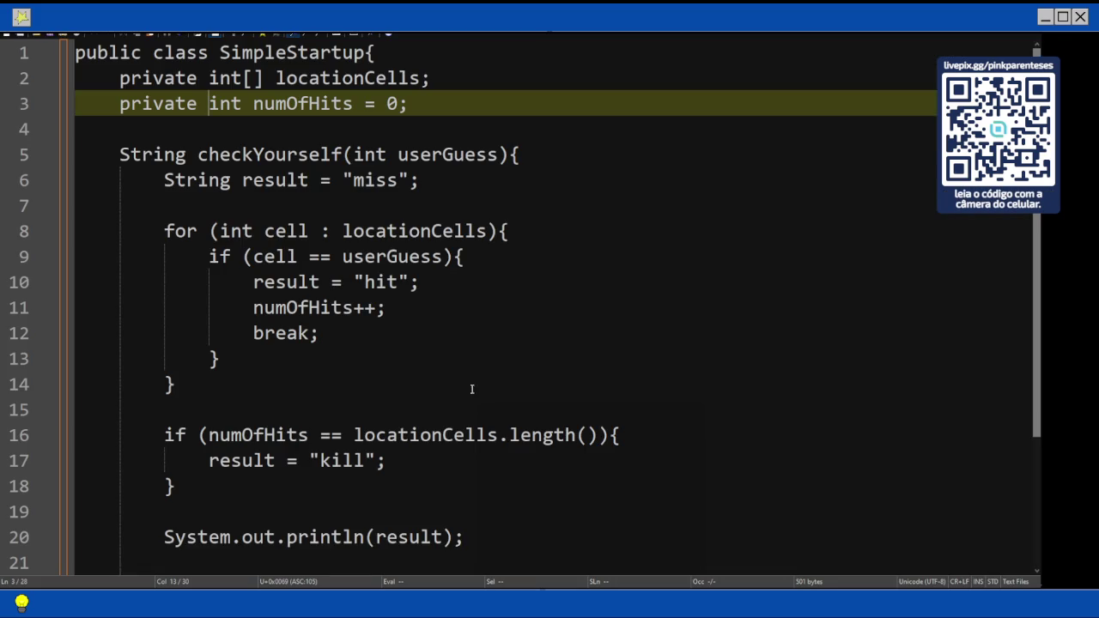
key("alt+Tab")
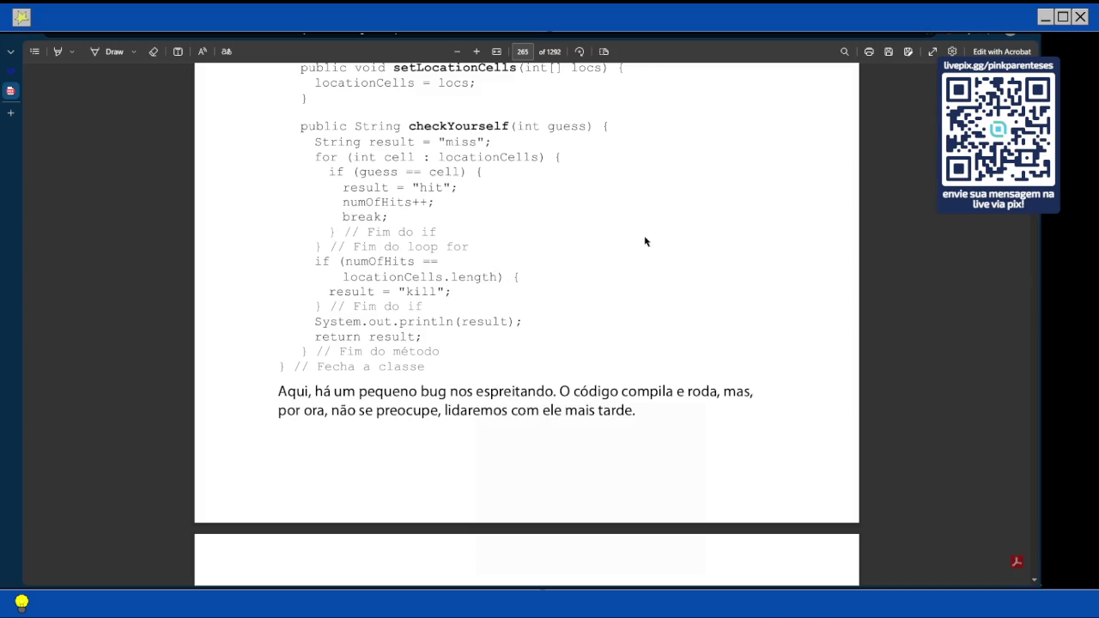
key("alt+Tab")
- Remove the parentheses after length in the hit-count check on line 16
left_click(598, 435)
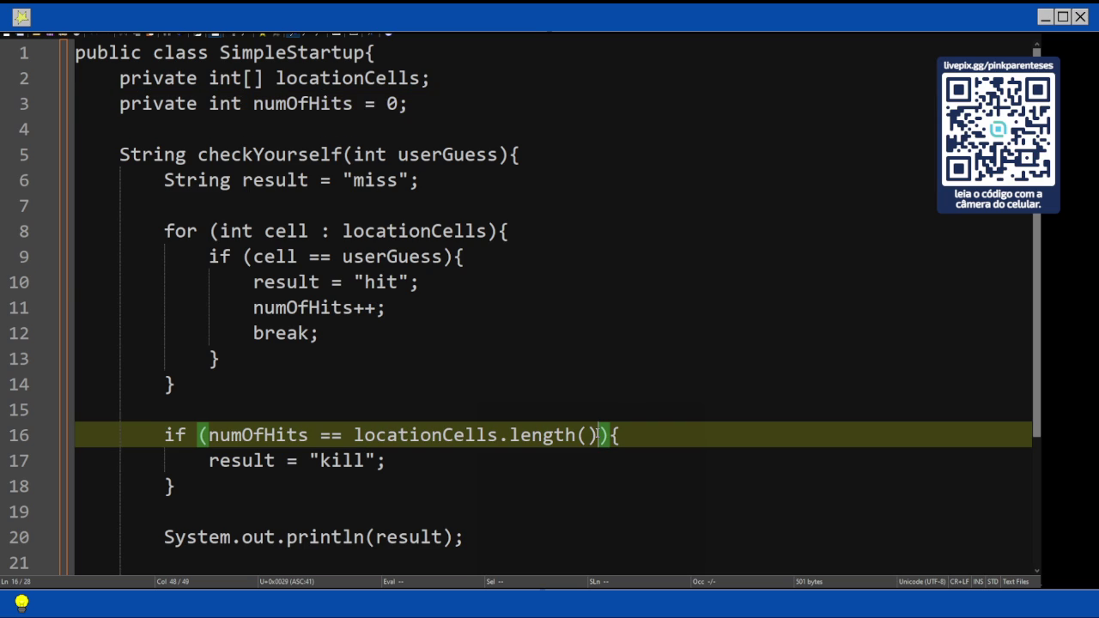
key("BackSpace")
key("BackSpace")
scroll(355, 299, "down", 2)
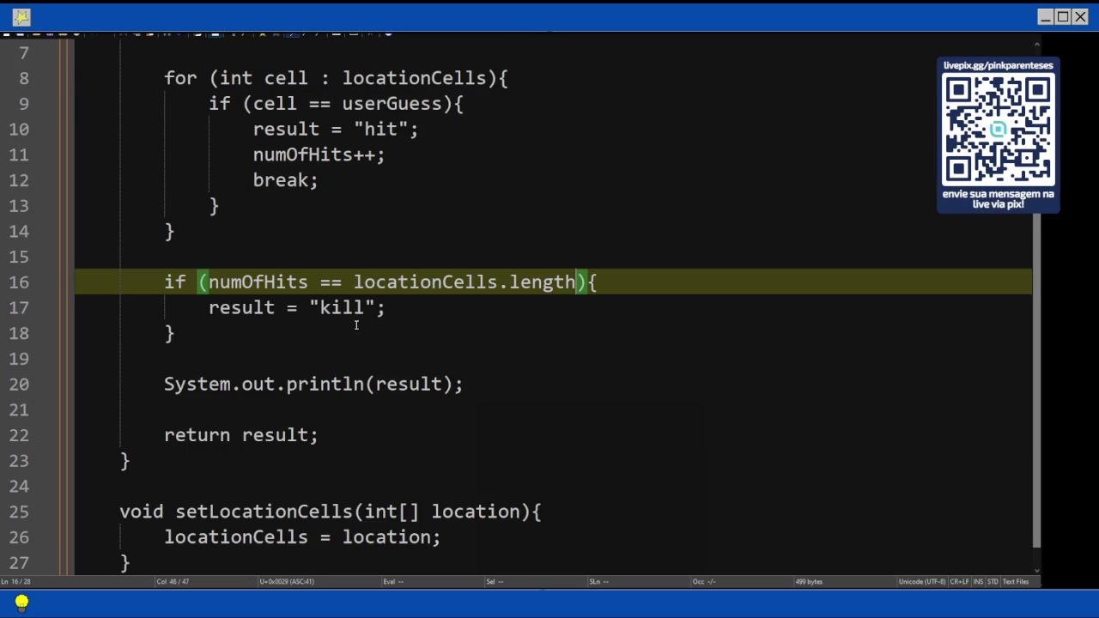
scroll(355, 321, "down", 1)
scroll(355, 324, "up", 3)
- Make the checkYourself and setLocationCells methods public
left_click(120, 155)
type("public")
key("Down")
key("Down")
key("Down")
key("Down")
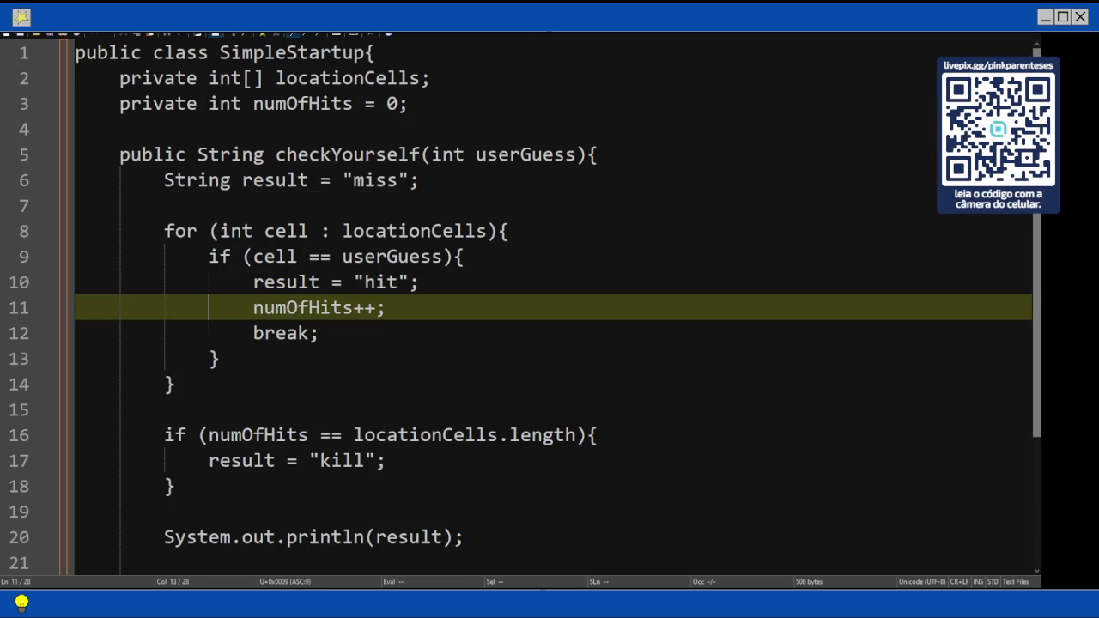
key("Down")
key("Down")
key("Down")
key("Down")
key("Down")
key("Down")
key("Up")
key("Up")
key("Home")
type("public")
key("ctrl+s")
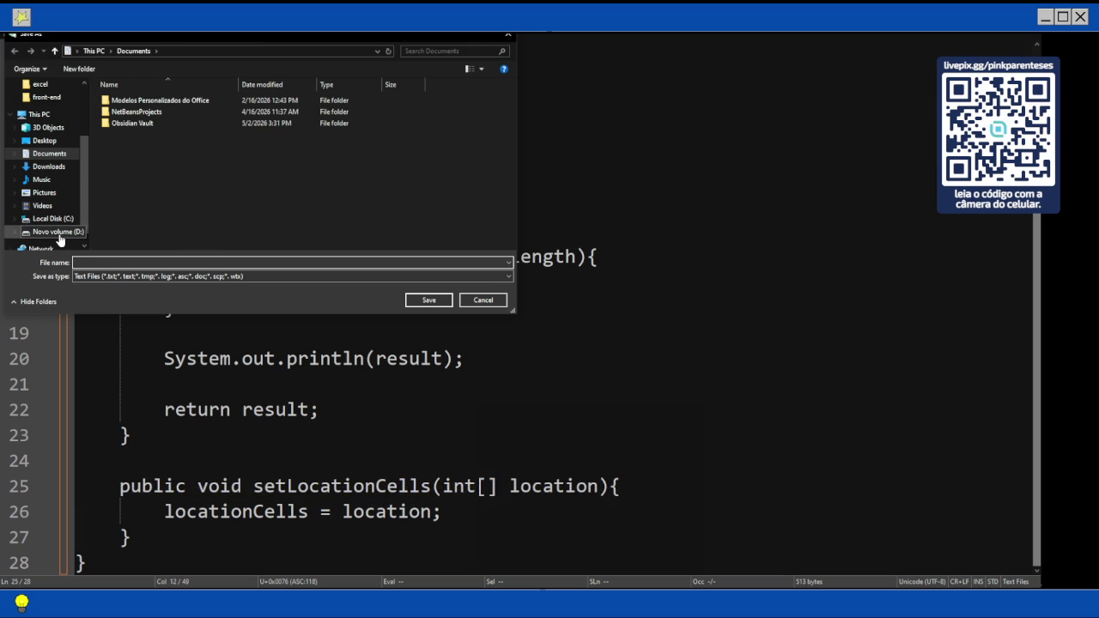
- In D:\fullstack-studies\java\head-first-java, create new folders chapter5 and chapter4
left_click(51, 232)
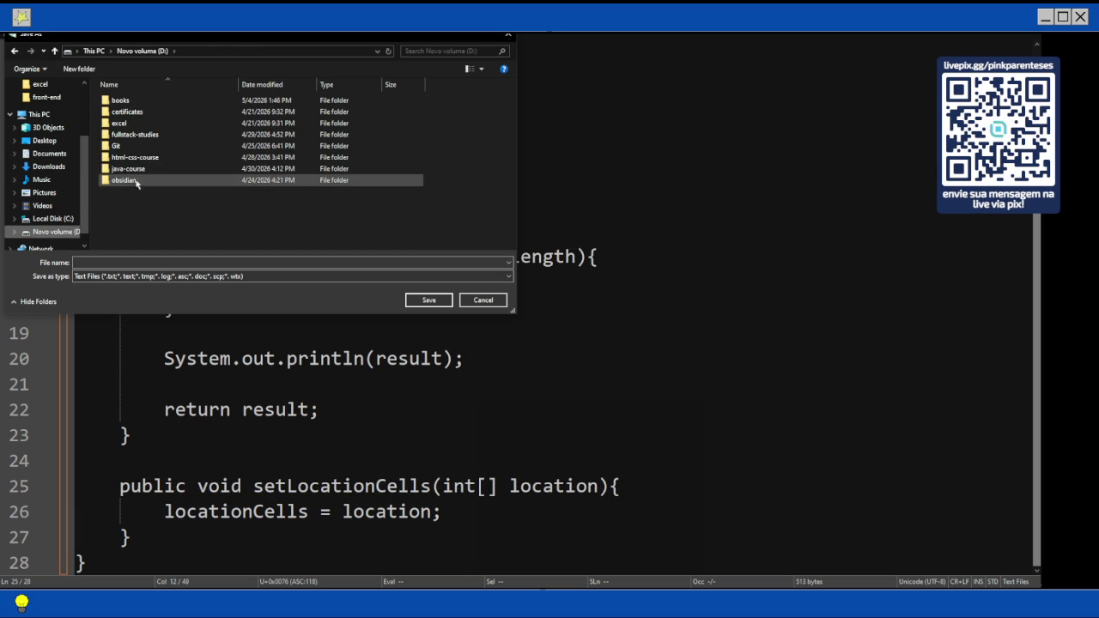
double_click(136, 135)
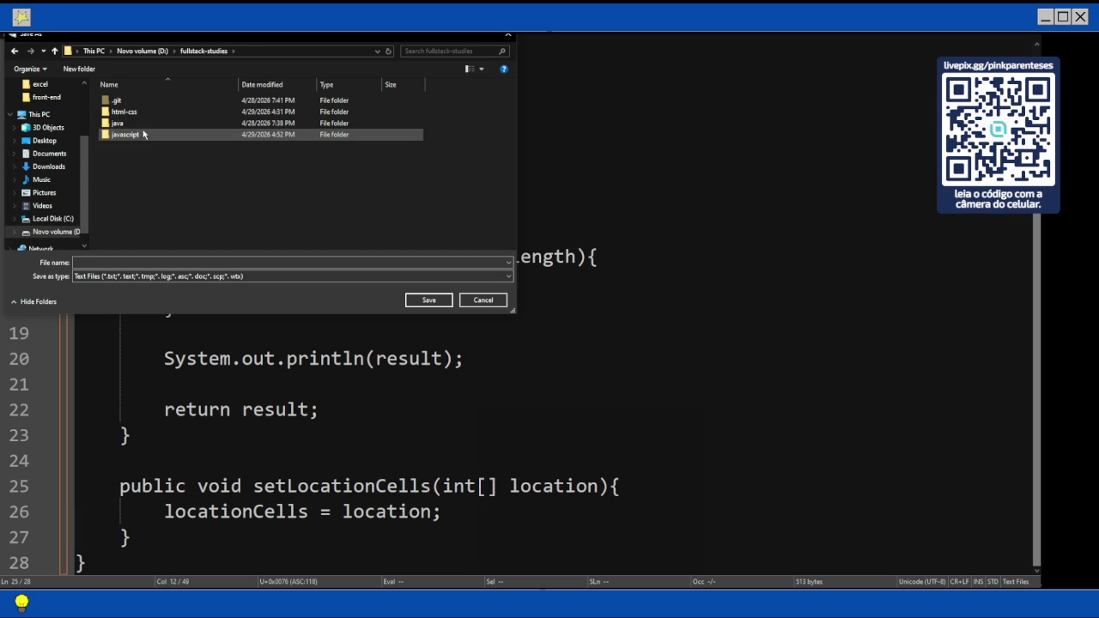
double_click(142, 124)
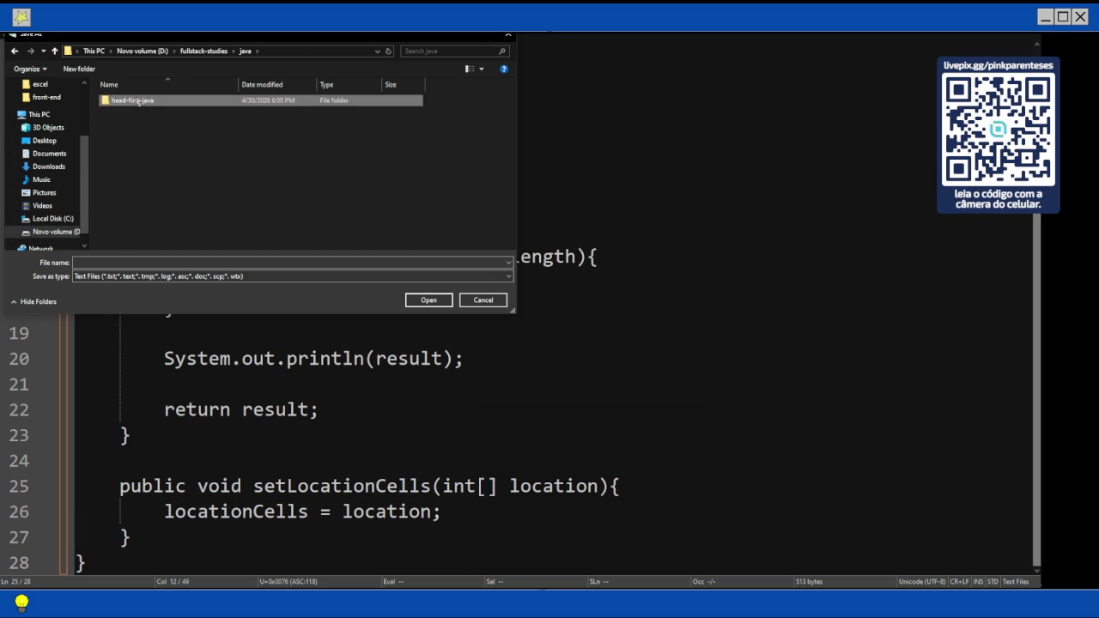
double_click(135, 102)
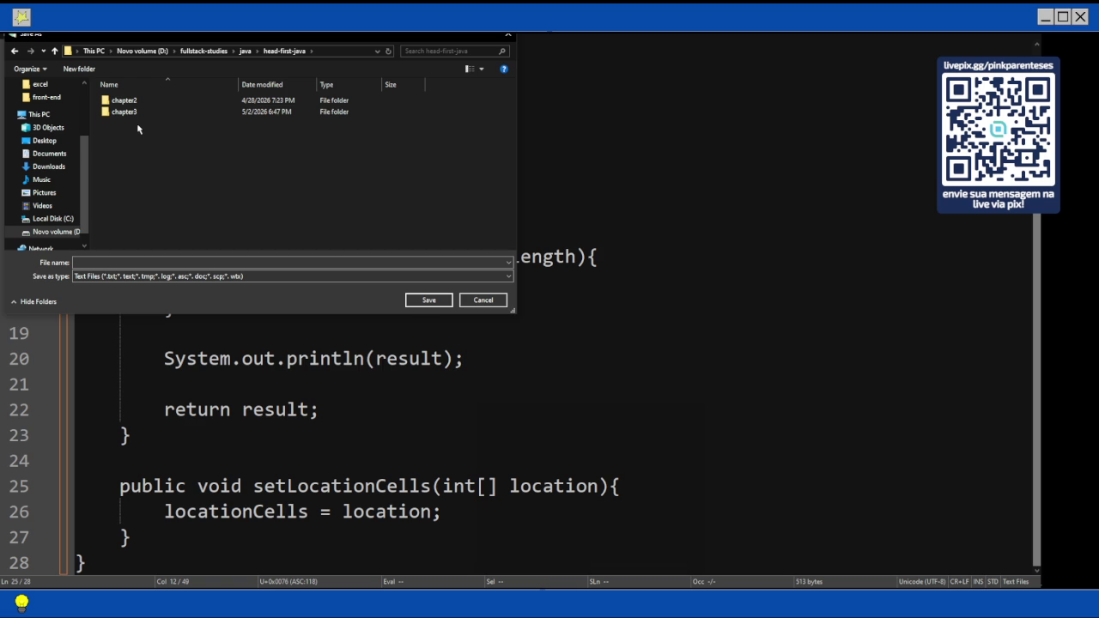
type("chapter")
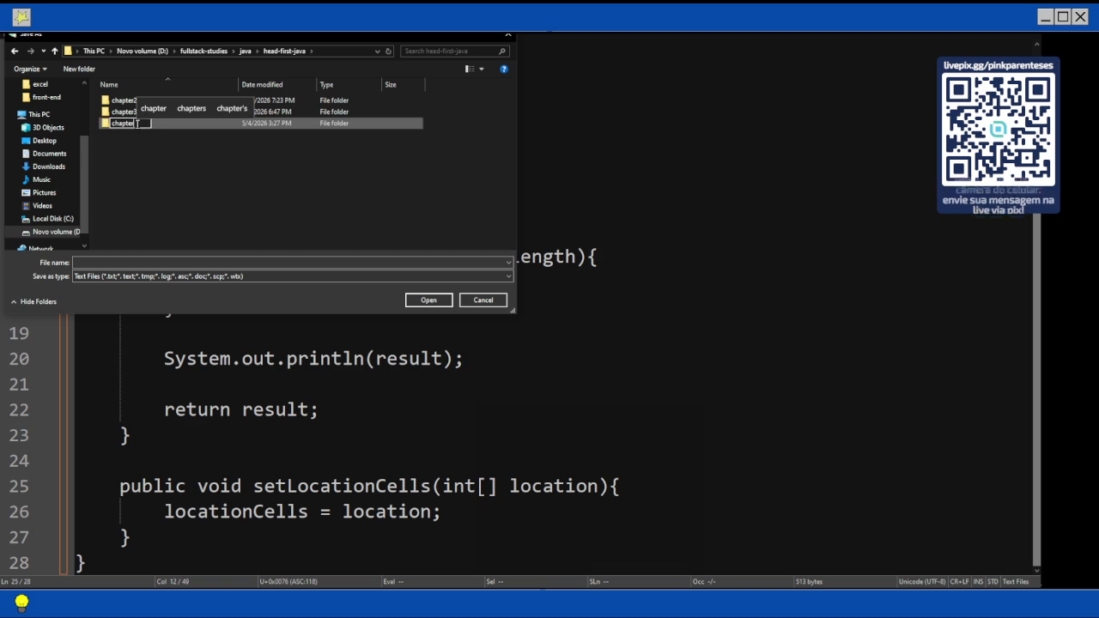
type("5")
key("Return")
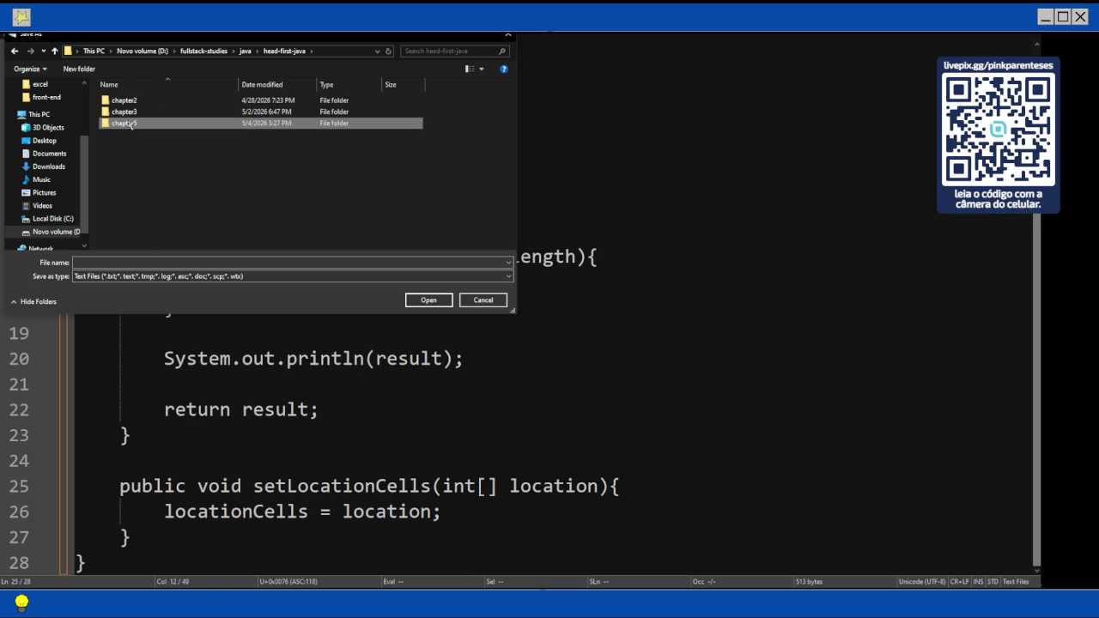
key("ctrl+shift+n")
type("chapter4")
key("Return")
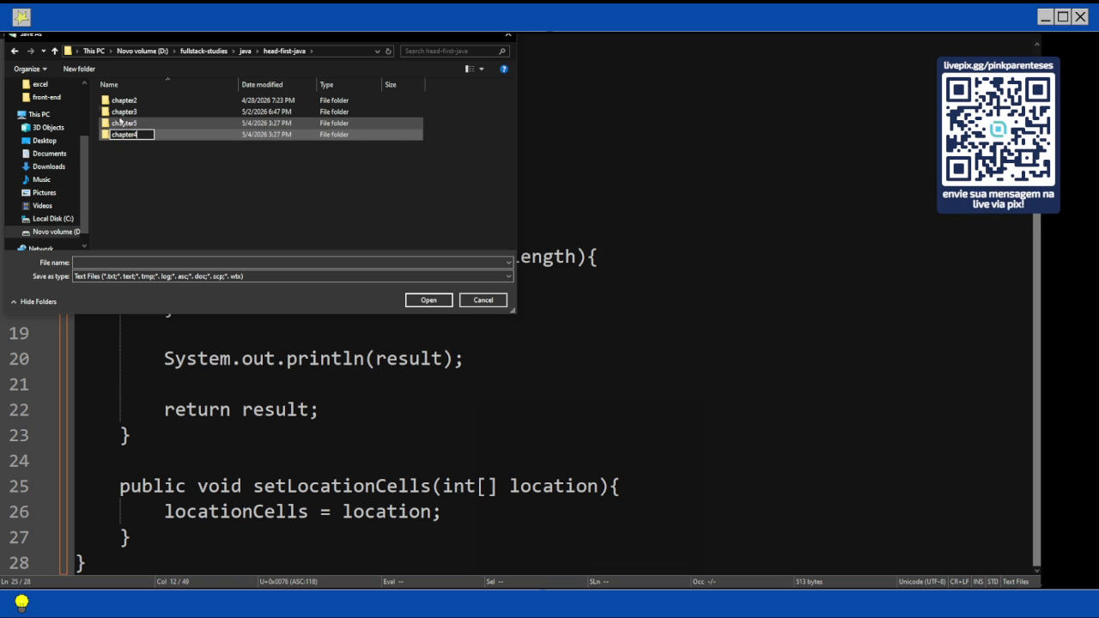
- Save the class as SimpleStartup.java inside the chapter5 folder
double_click(124, 134)
left_click(197, 261)
type("SimpleStartu")
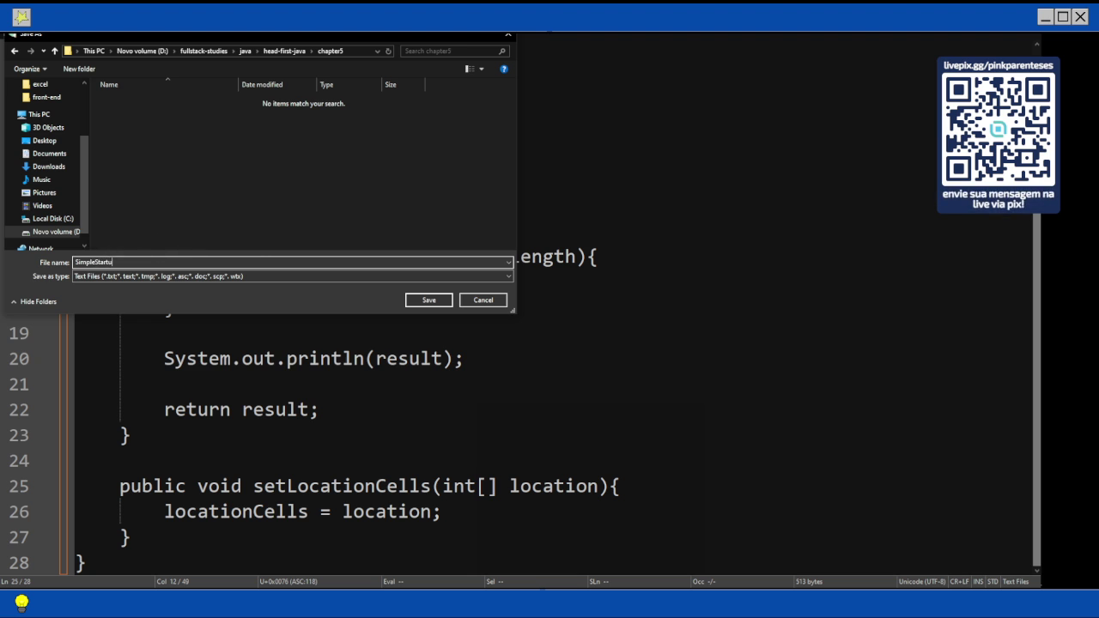
type(".java")
key("Return")
- Create a new document containing an empty public class SimpleStartupTestDrive
scroll(353, 227, "up", 3)
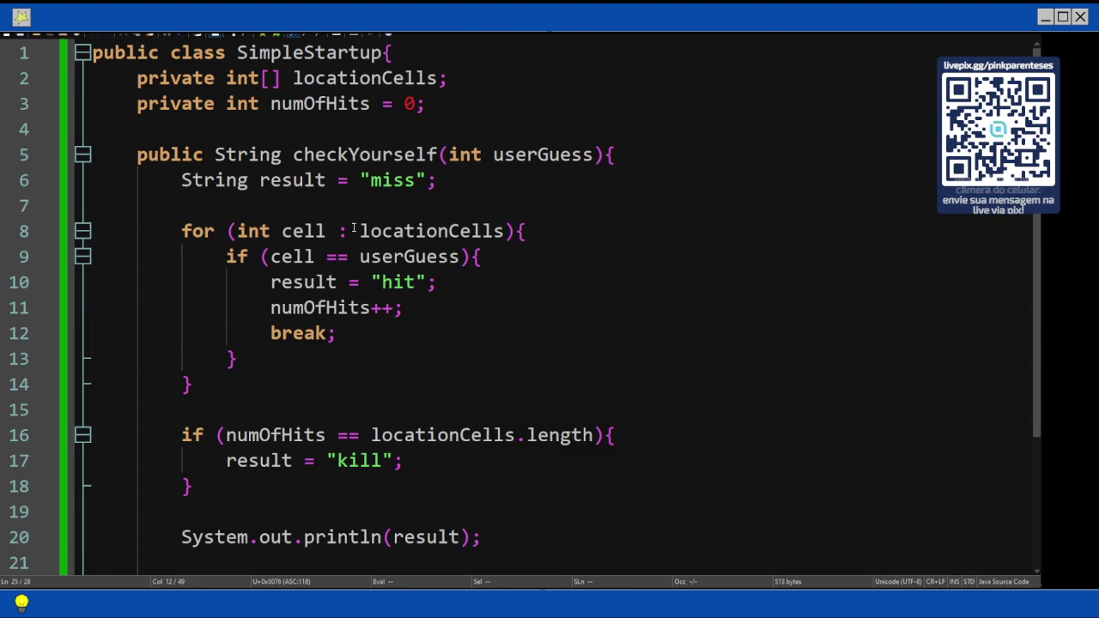
key("ctrl+n")
type("public class SimpleStar")
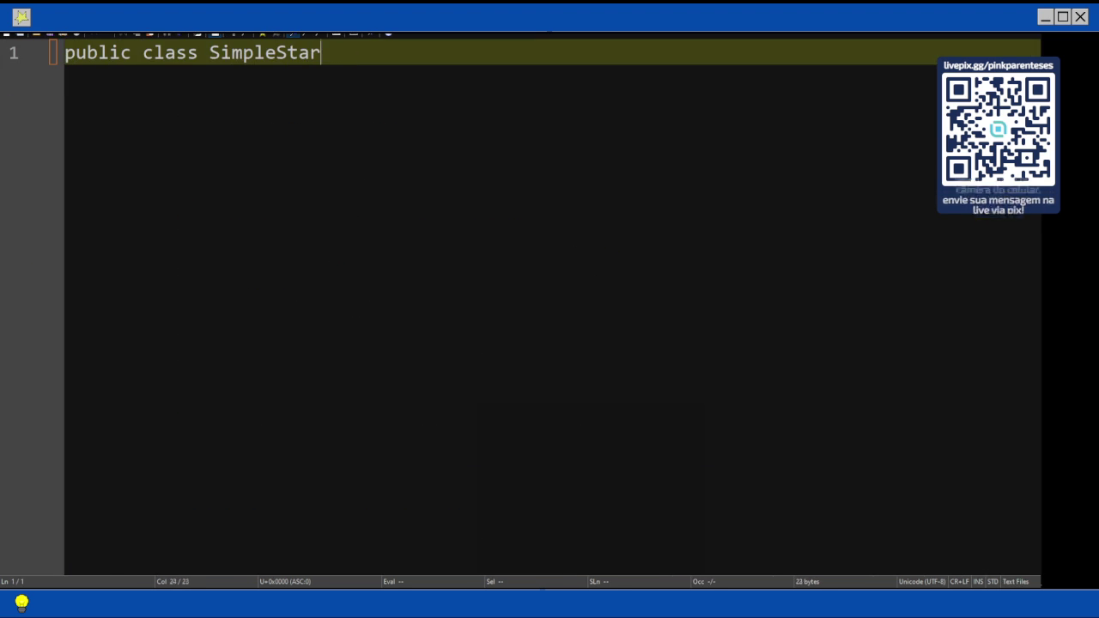
type("tupTestDrive(")
key("BackSpace")
type("{")
key("Return")
key("Return")
type("}")
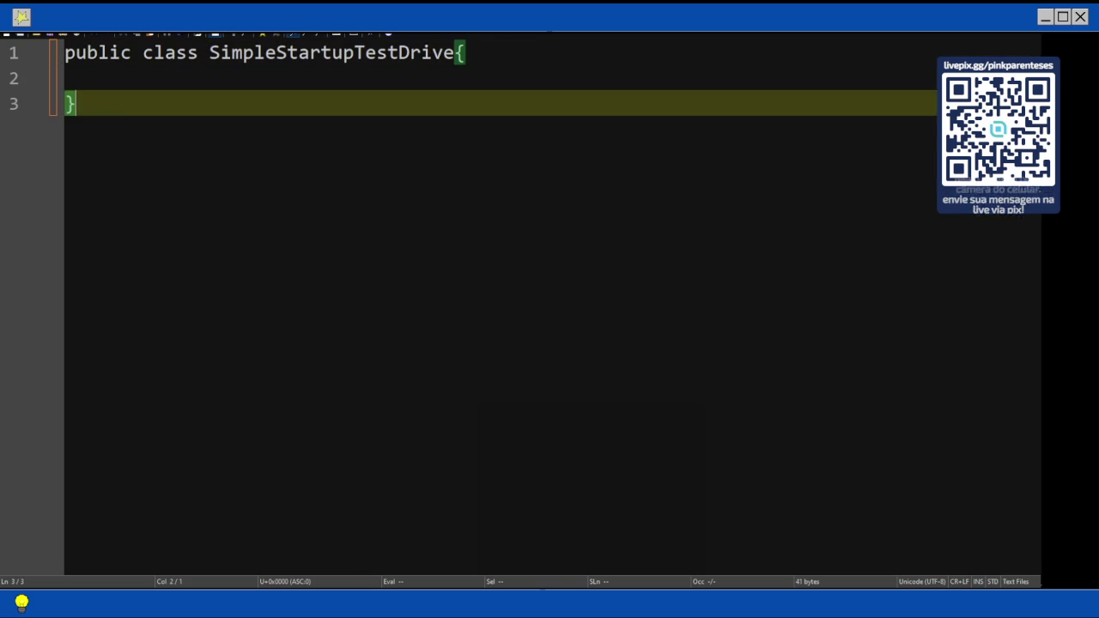
key("Return")
key("Up")
key("Up")
key("Tab")
- Add an empty public static void main(String[] args) method inside the class
type("public ")
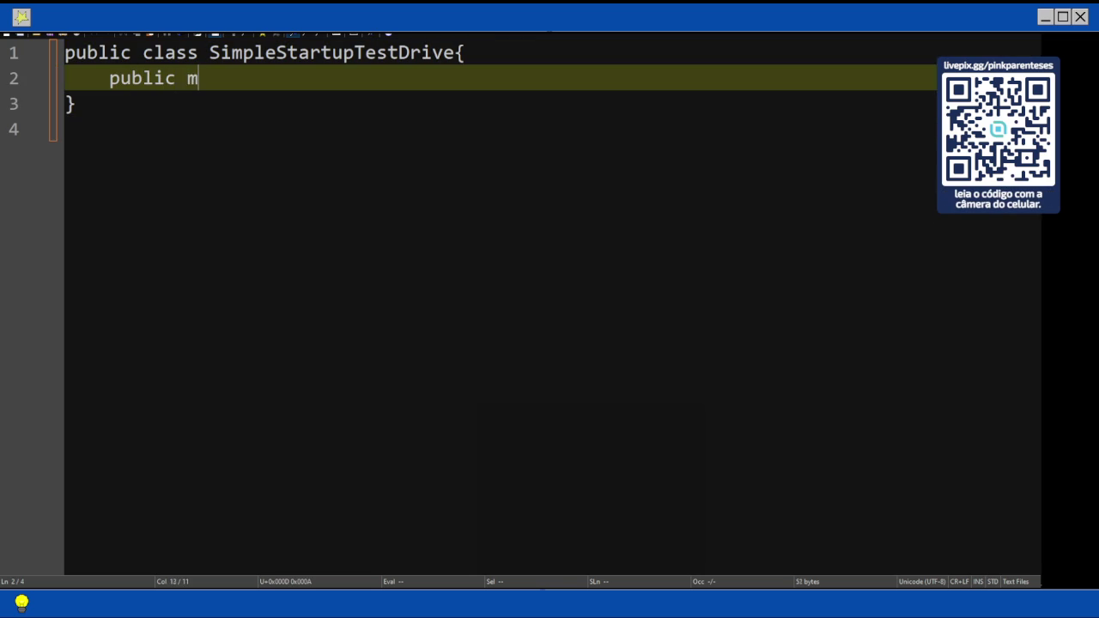
type("static m")
key("BackSpace")
type("void main(String[] args){")
key("Return")
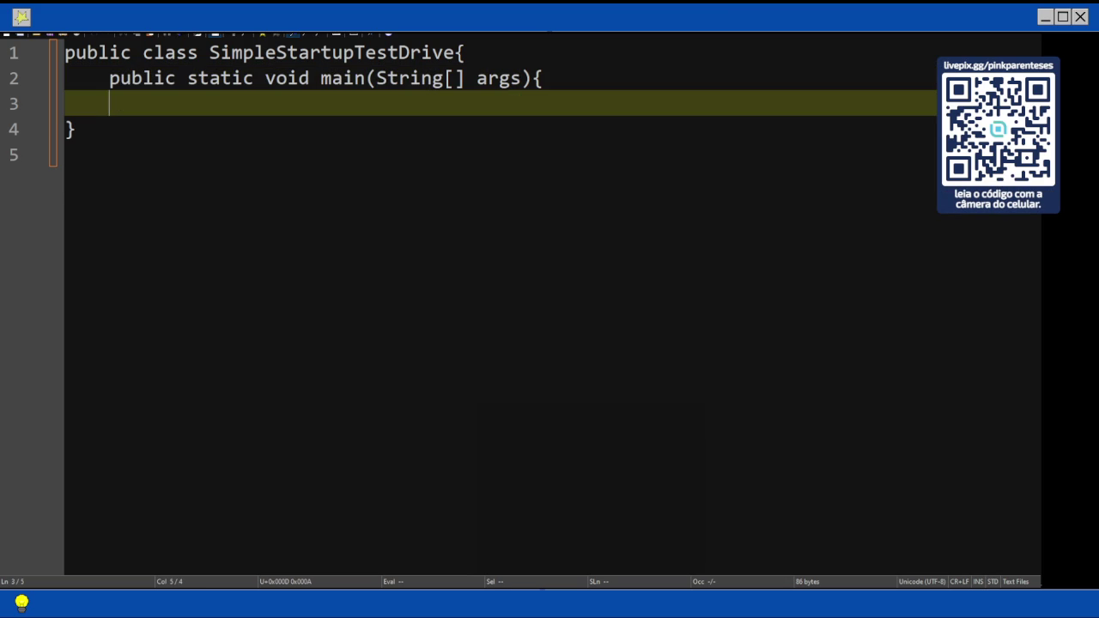
type("}")
key("Left")
key("Return")
key("Tab")
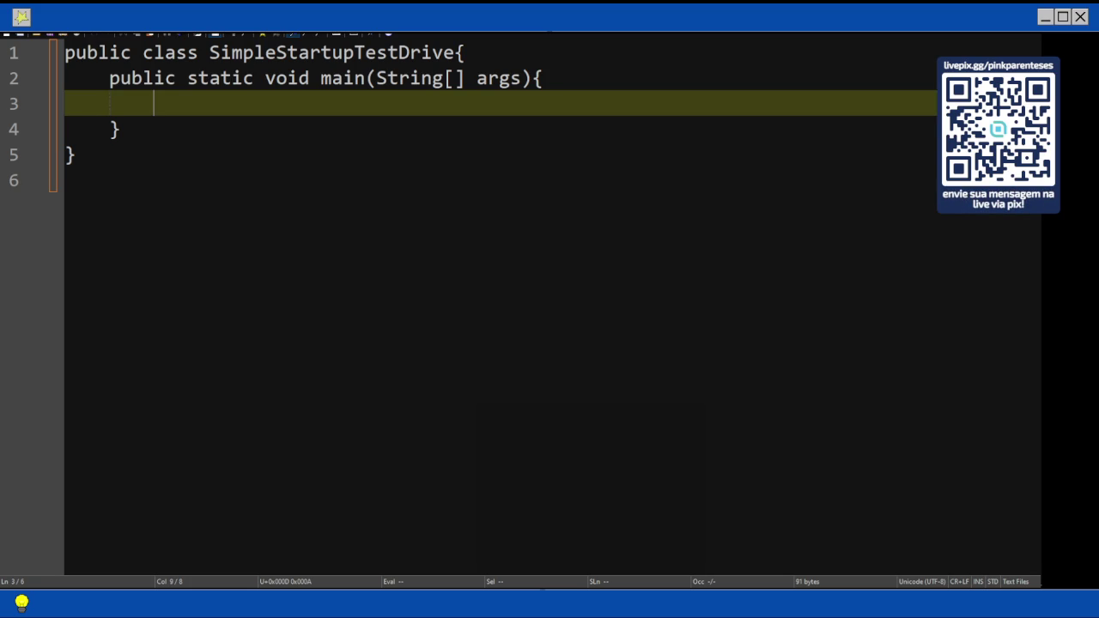
- In main, write SimpleStartup s = new SimpleStartup(); and begin int[] location = {2,3,4}
type("SimpleStartup ")
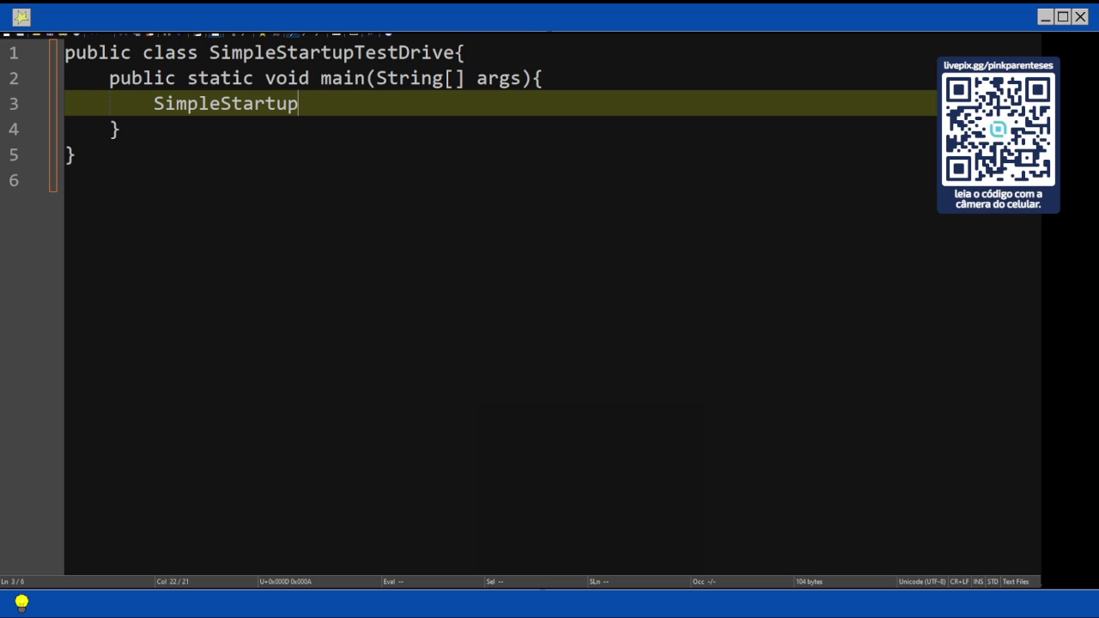
type("s")
type(" = new SimpleStartup()")
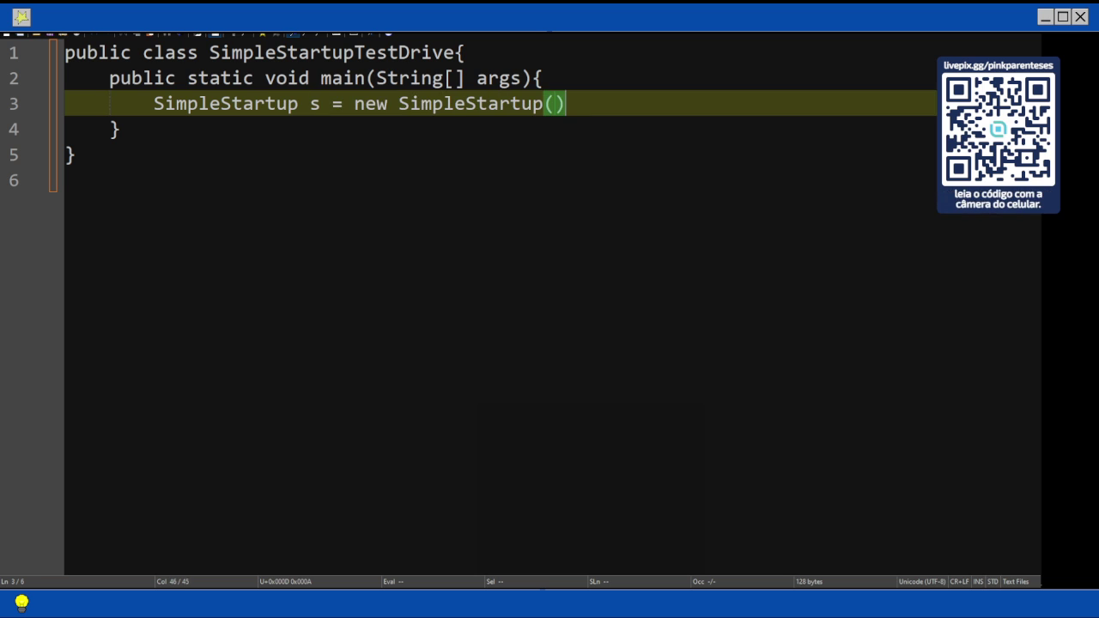
type(";")
key("Return")
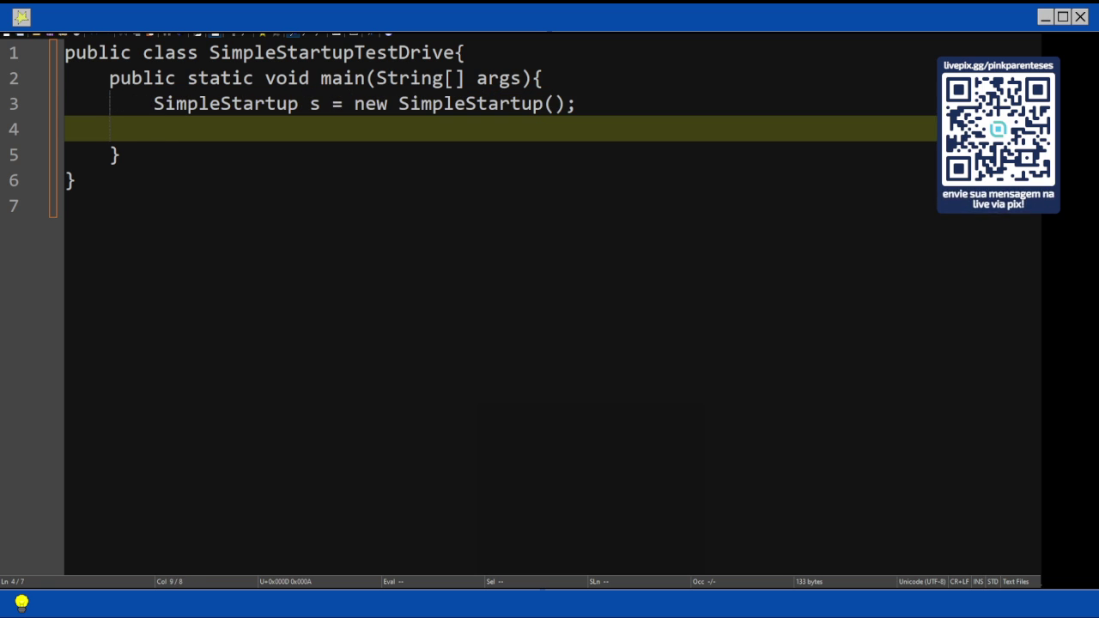
key("Up")
key("Return")
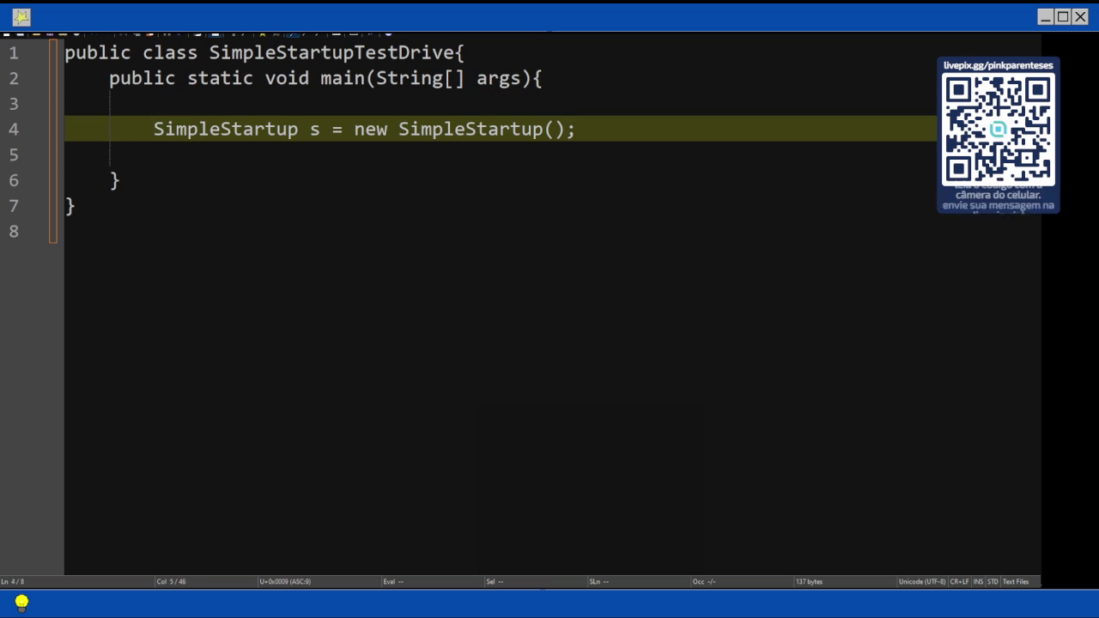
key("Down")
key("Tab")
key("Return")
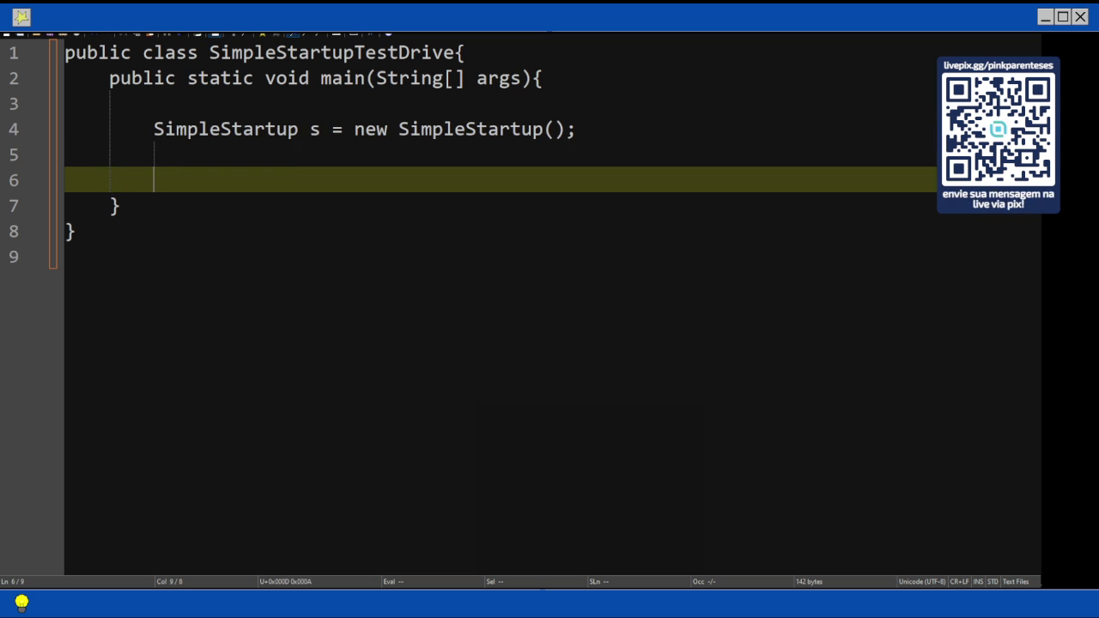
type("int[] location = {2,3,")
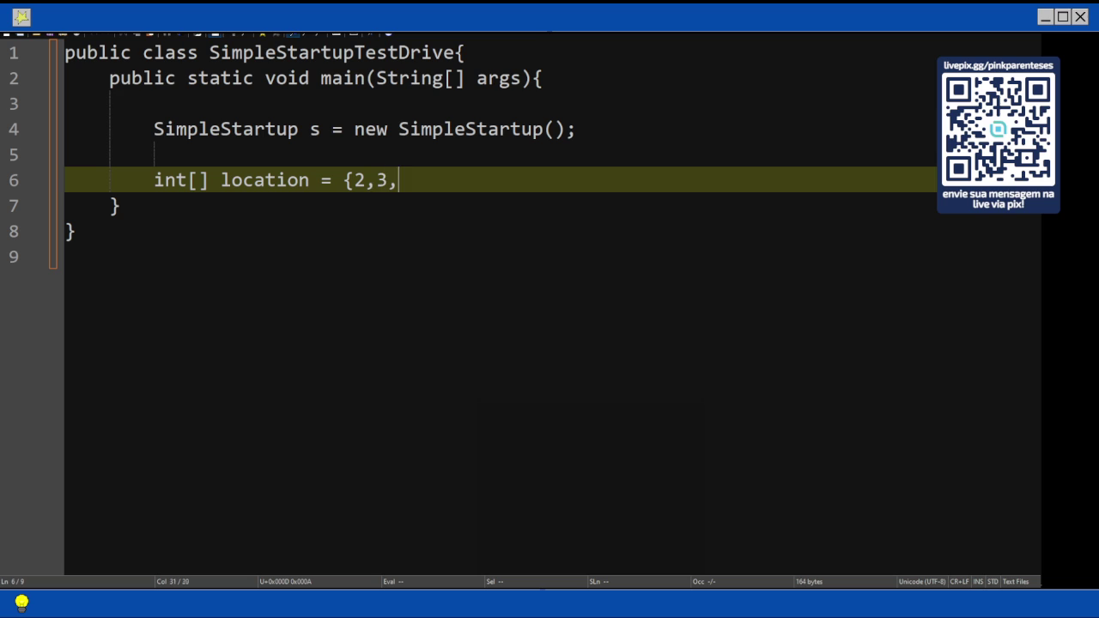